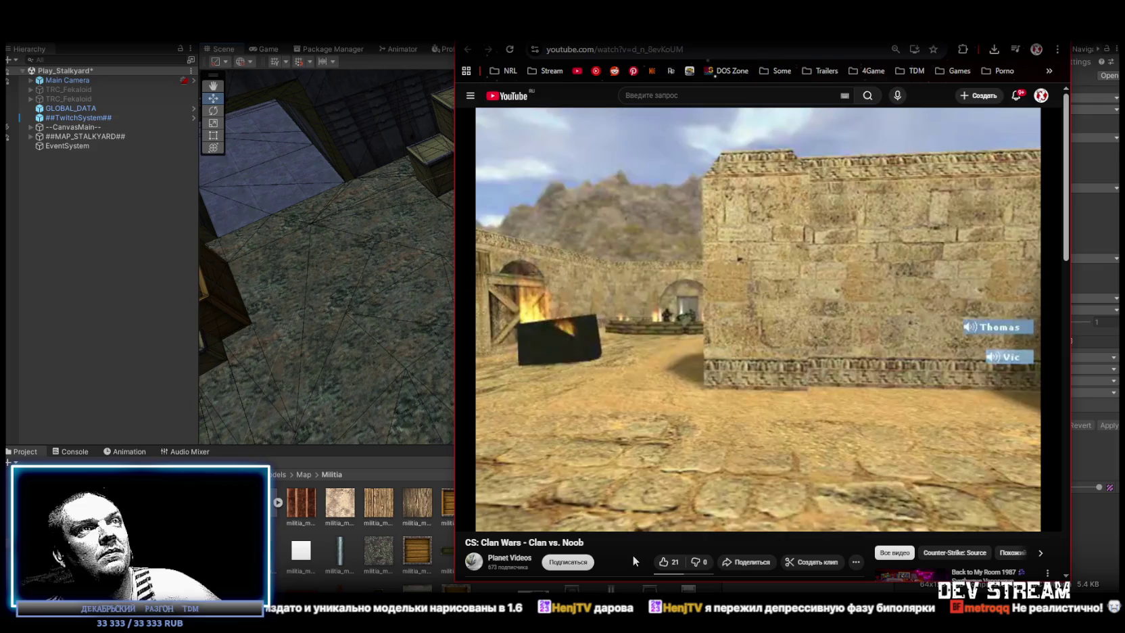
Play the CS: Clan Wars – Clan vs. Noob video in full screen.
{"action": "scroll", "coordinate": [633, 556], "scroll_direction": "down", "scroll_amount": 2}
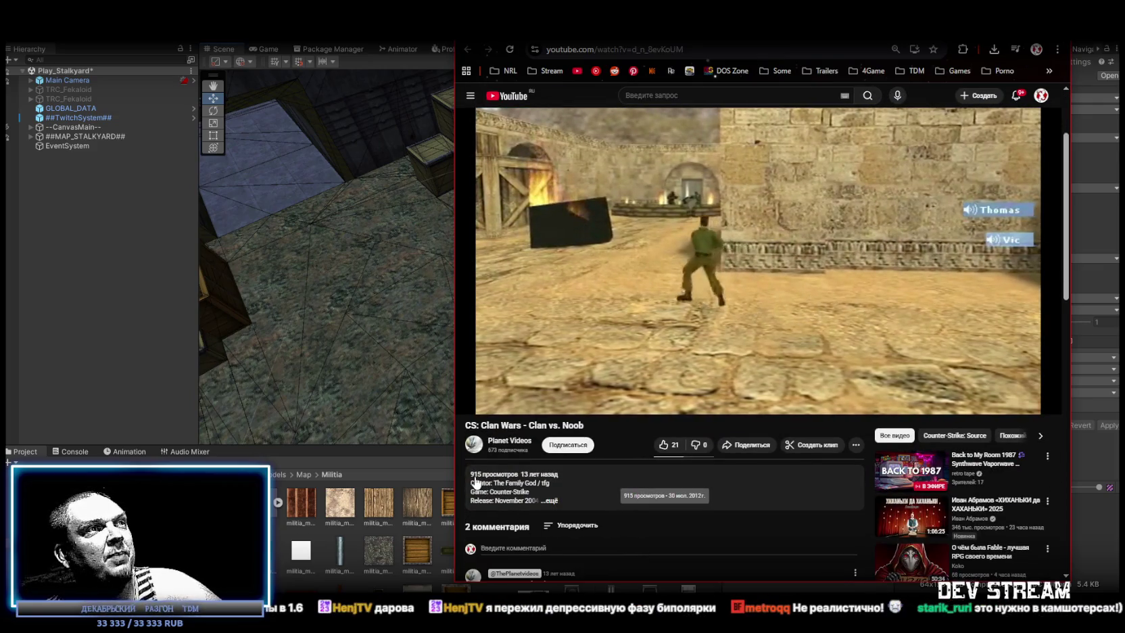
{"action": "scroll", "coordinate": [591, 528], "scroll_direction": "up", "scroll_amount": 2}
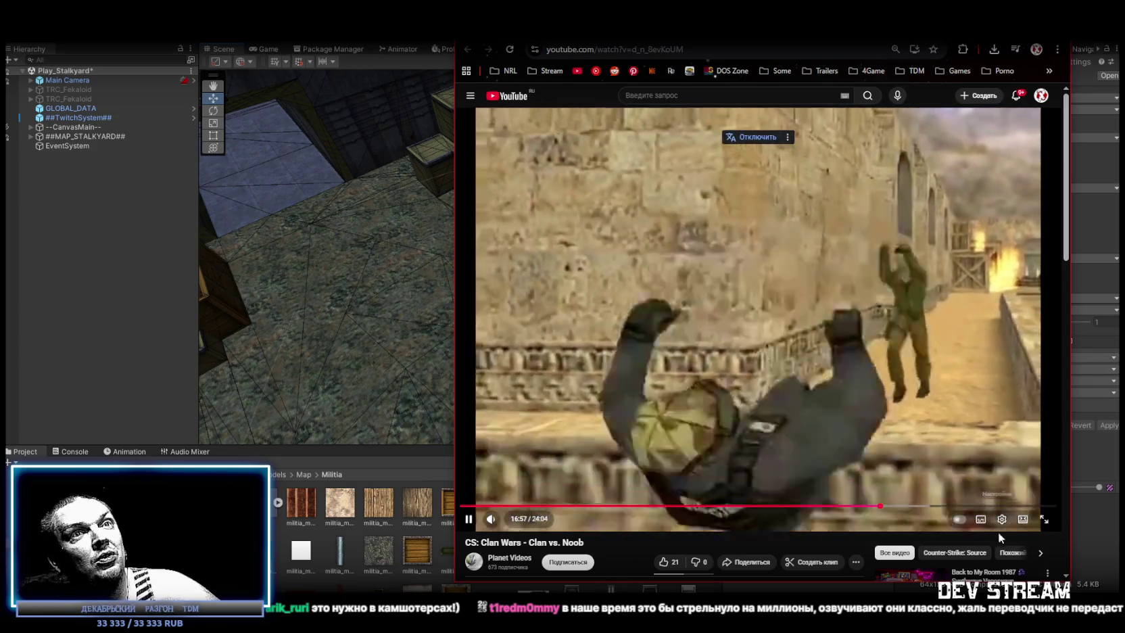
{"action": "left_click", "coordinate": [1046, 525]}
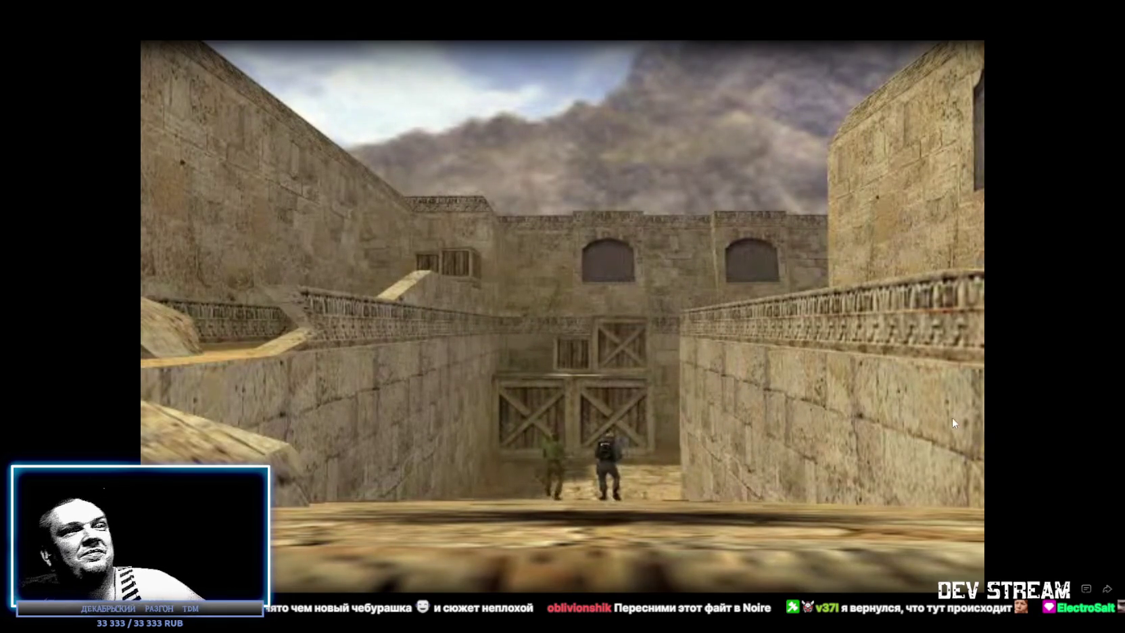
Exit full screen so the Clan Wars video plays inside the YouTube page.
{"action": "key", "text": "Escape"}
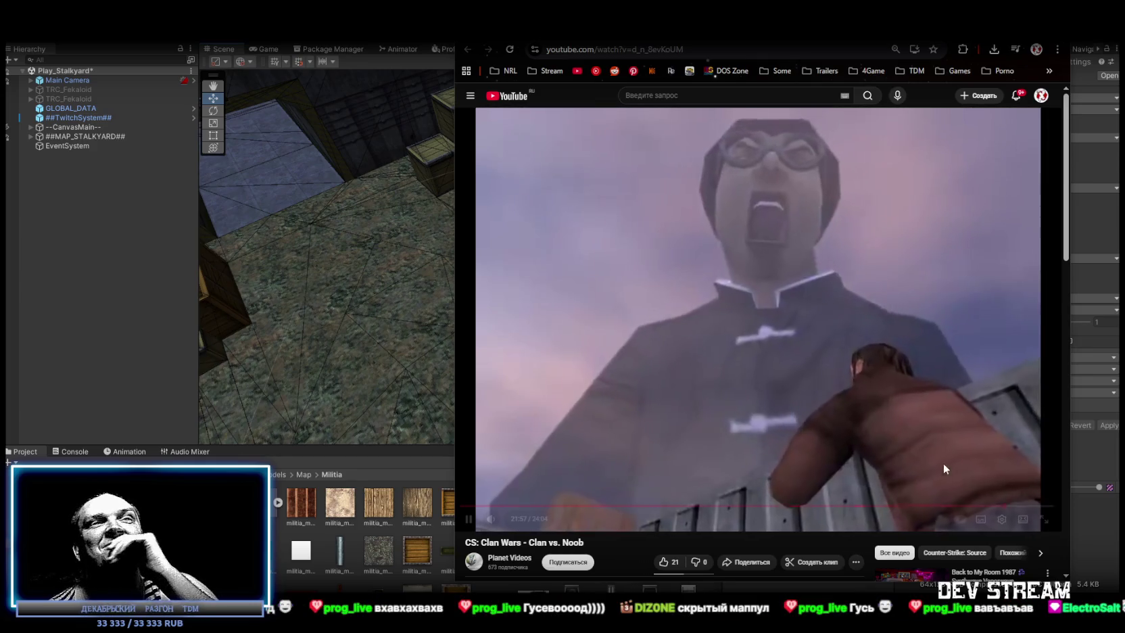
Switch from the browser back to the Unity Editor with Alt+Tab.
{"action": "mouse_move", "coordinate": [944, 413]}
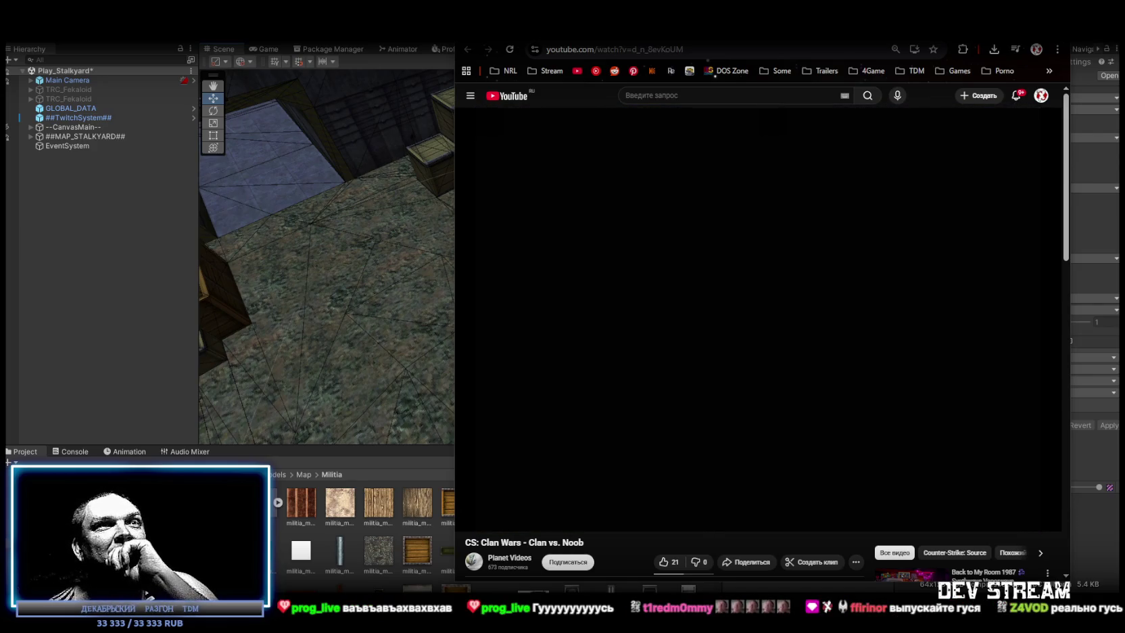
{"action": "key", "text": "alt+Tab"}
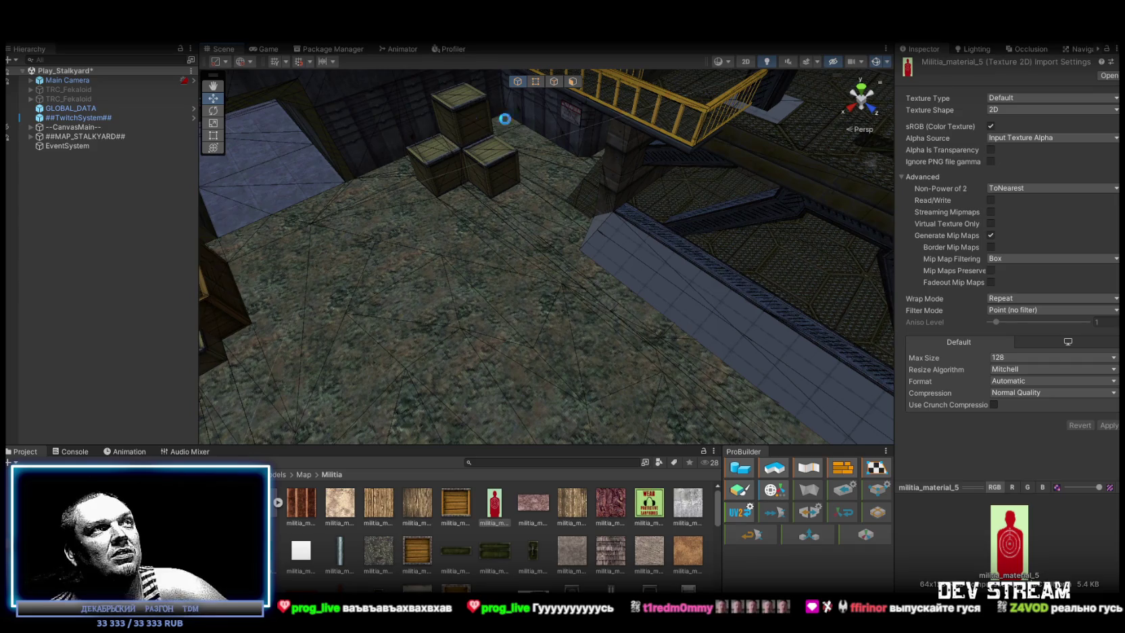
Orbit the Scene view toward the ramp and crates and show the Prefabs folder contents.
{"action": "mouse_move", "coordinate": [541, 284]}
{"action": "left_mouse_down"}
{"action": "mouse_move", "coordinate": [640, 269]}
{"action": "mouse_move", "coordinate": [535, 233]}
{"action": "mouse_move", "coordinate": [577, 239]}
{"action": "mouse_move", "coordinate": [554, 230]}
{"action": "left_mouse_up"}
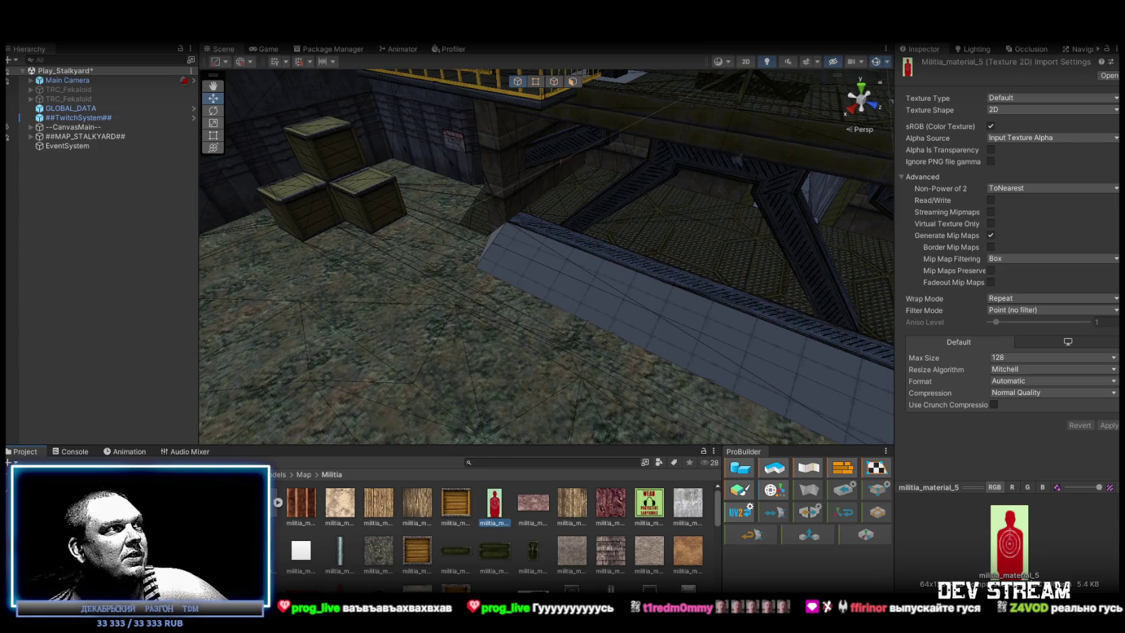
{"action": "left_click", "coordinate": [9, 547]}
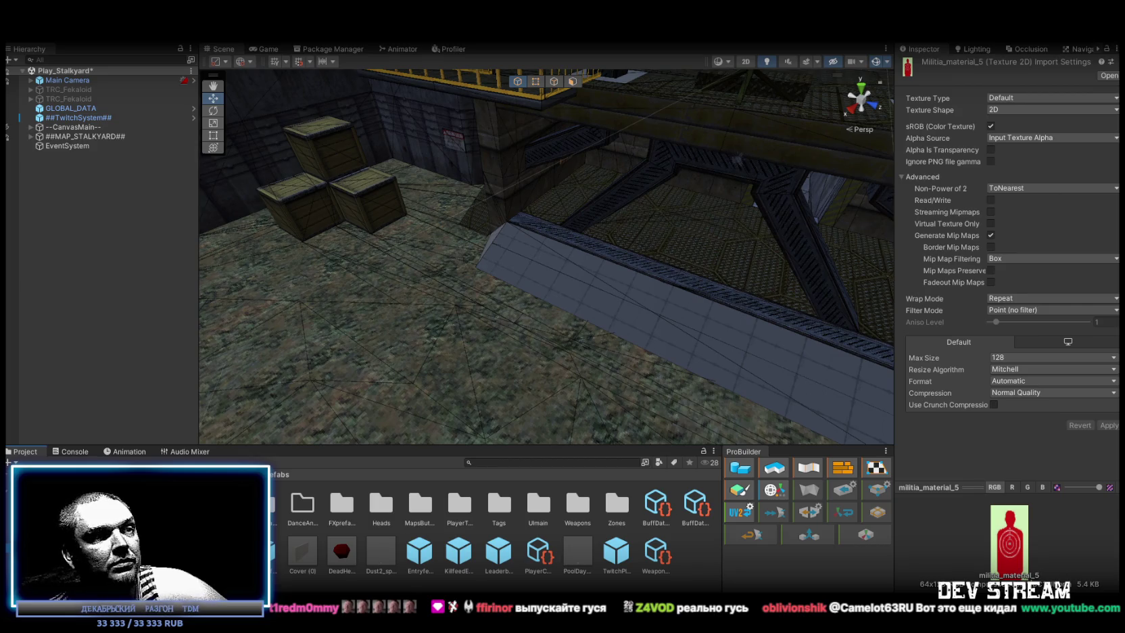
{"action": "key", "text": "alt+Tab"}
Position the browser over the editor, start the CS Militia video and request a translation.
{"action": "mouse_move", "coordinate": [761, 116]}
{"action": "left_mouse_down"}
{"action": "mouse_move", "coordinate": [778, 109]}
{"action": "mouse_move", "coordinate": [794, 142]}
{"action": "left_mouse_up"}
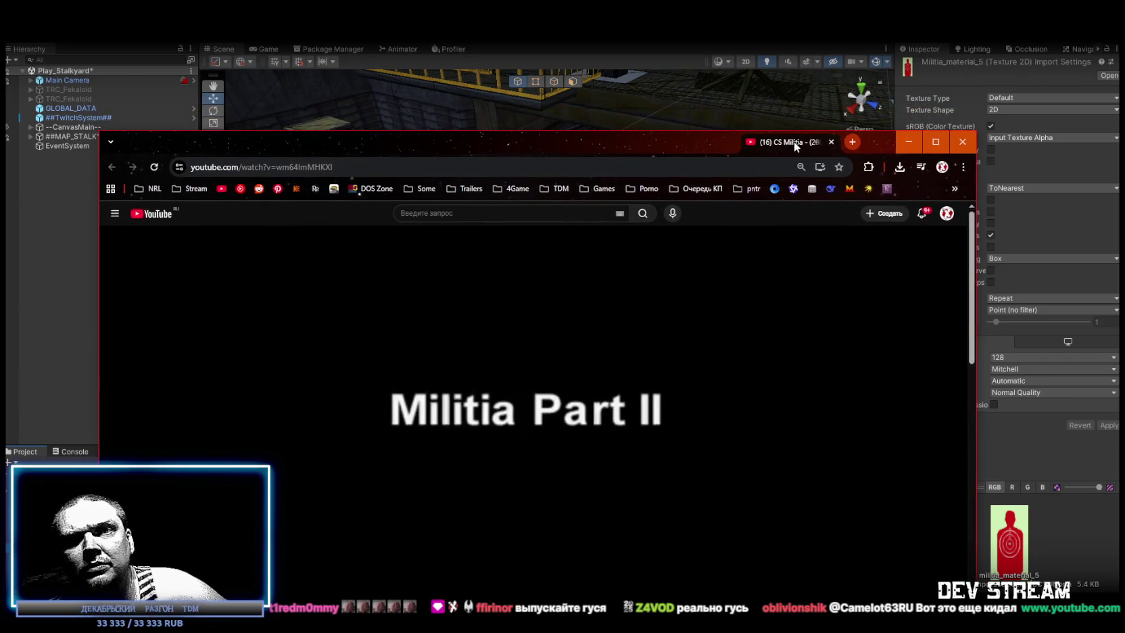
{"action": "left_click", "coordinate": [340, 377]}
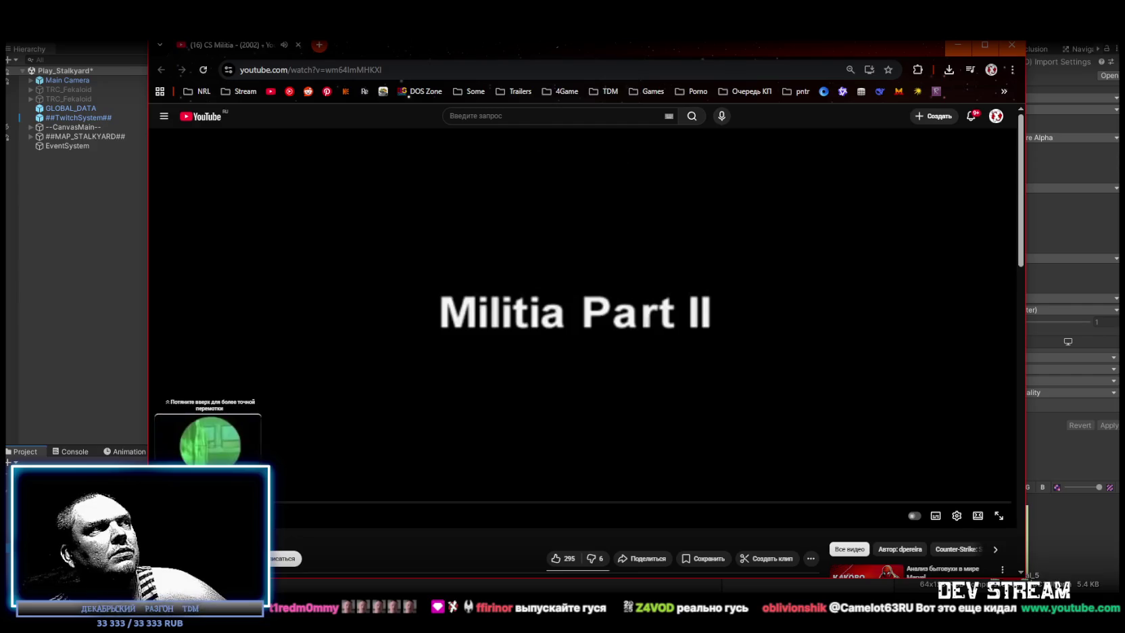
{"action": "left_click", "coordinate": [272, 505]}
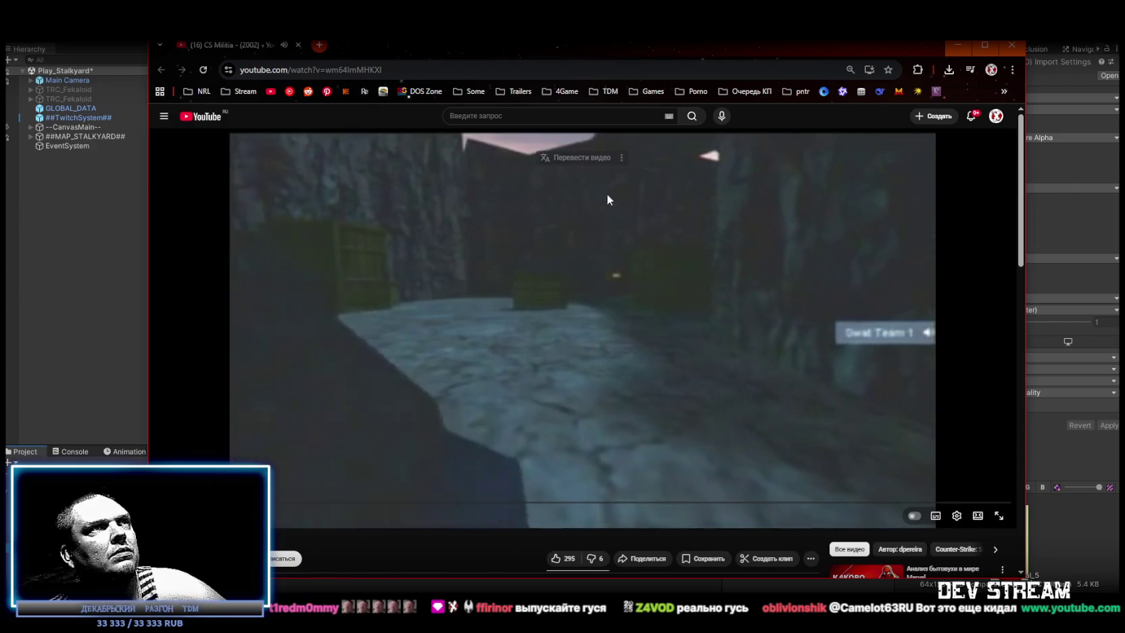
{"action": "left_click", "coordinate": [594, 156]}
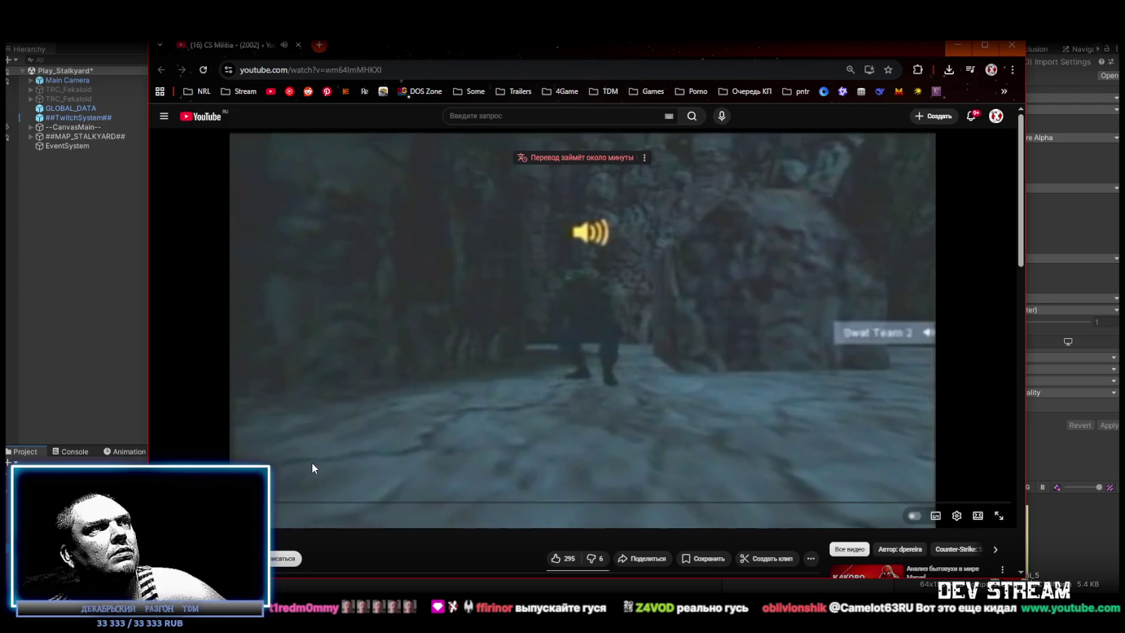
{"action": "left_click", "coordinate": [358, 428]}
Skip the video ahead to about 5:18, then to around 18:11, and pause it.
{"action": "left_click_drag", "start_coordinate": [283, 506], "coordinate": [305, 505]}
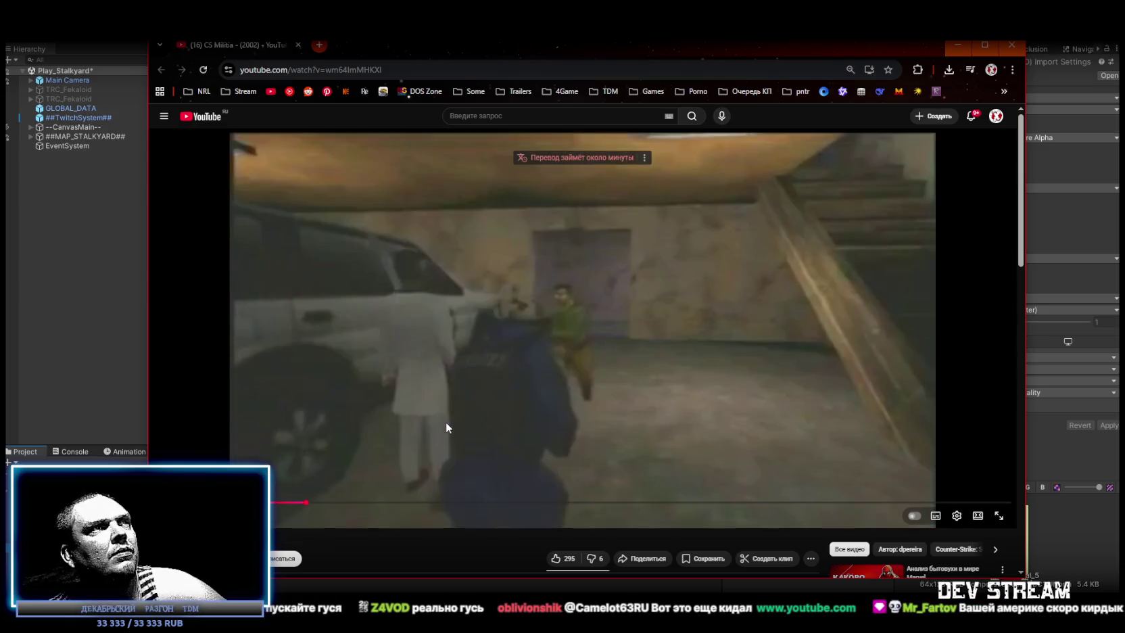
{"action": "left_click", "coordinate": [437, 419]}
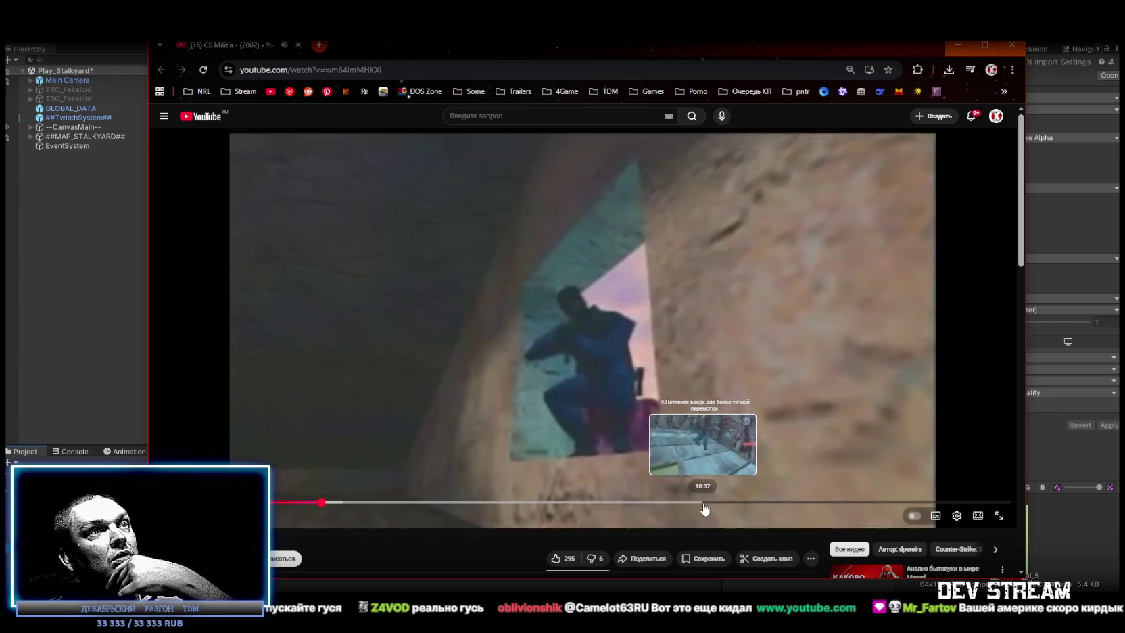
{"action": "left_click", "coordinate": [691, 504]}
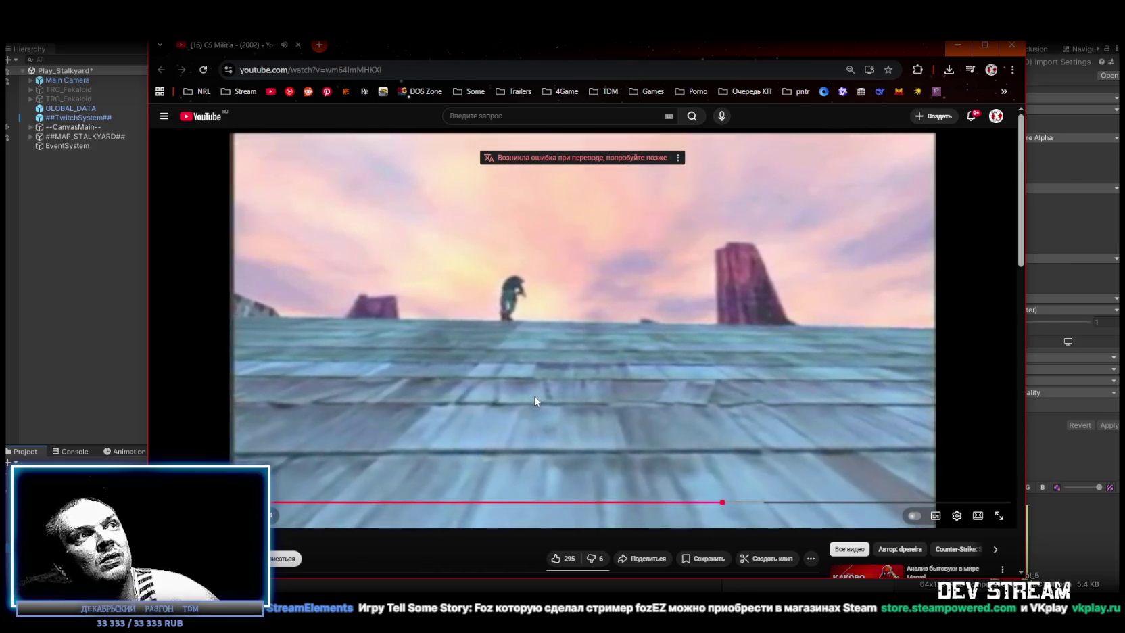
{"action": "left_click", "coordinate": [581, 414]}
Scroll down to the CS Militia video description, then minimize the browser.
{"action": "scroll", "coordinate": [405, 381], "scroll_direction": "down", "scroll_amount": 4}
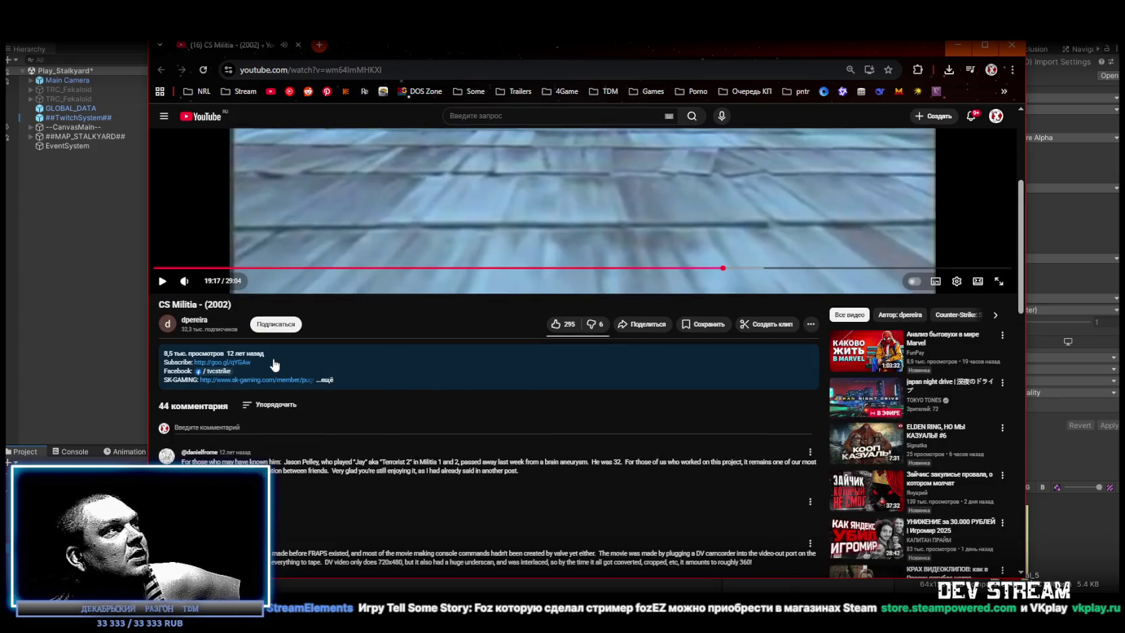
{"action": "scroll", "coordinate": [203, 284], "scroll_direction": "down", "scroll_amount": 1}
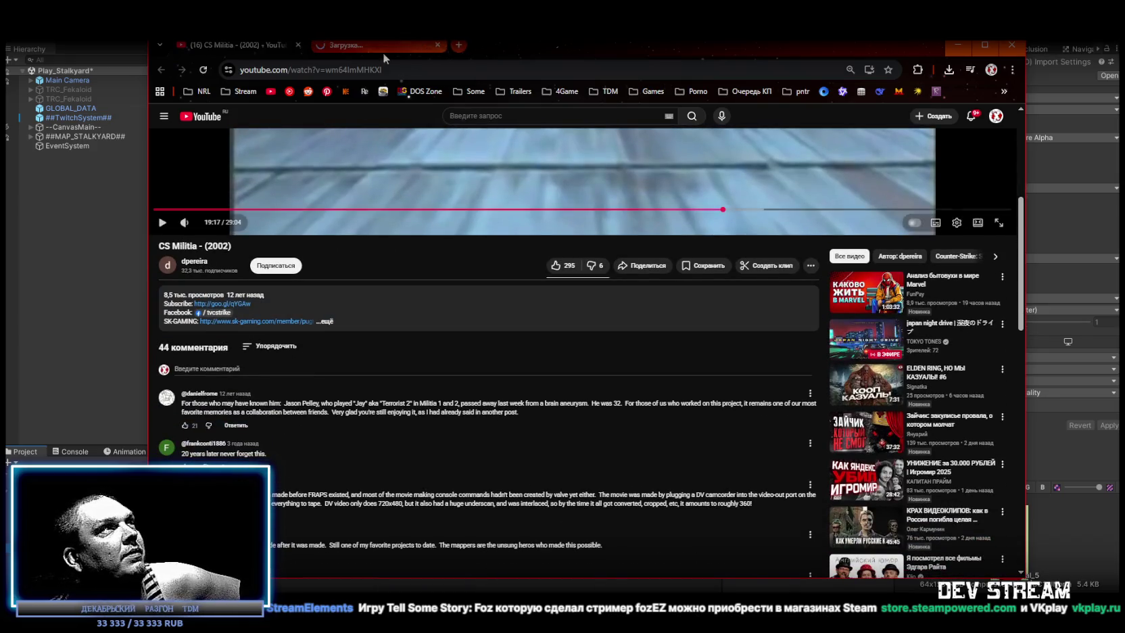
{"action": "left_click", "coordinate": [509, 39]}
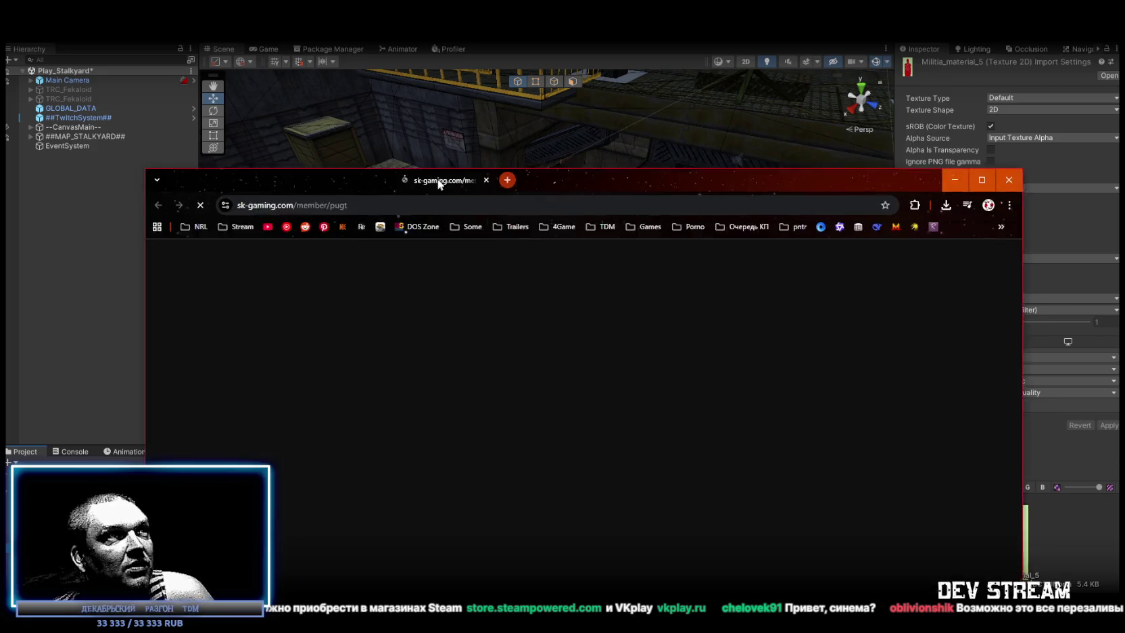
{"action": "mouse_move", "coordinate": [437, 179]}
{"action": "left_mouse_down"}
{"action": "mouse_move", "coordinate": [468, 177]}
{"action": "mouse_move", "coordinate": [330, 81]}
{"action": "left_mouse_up"}
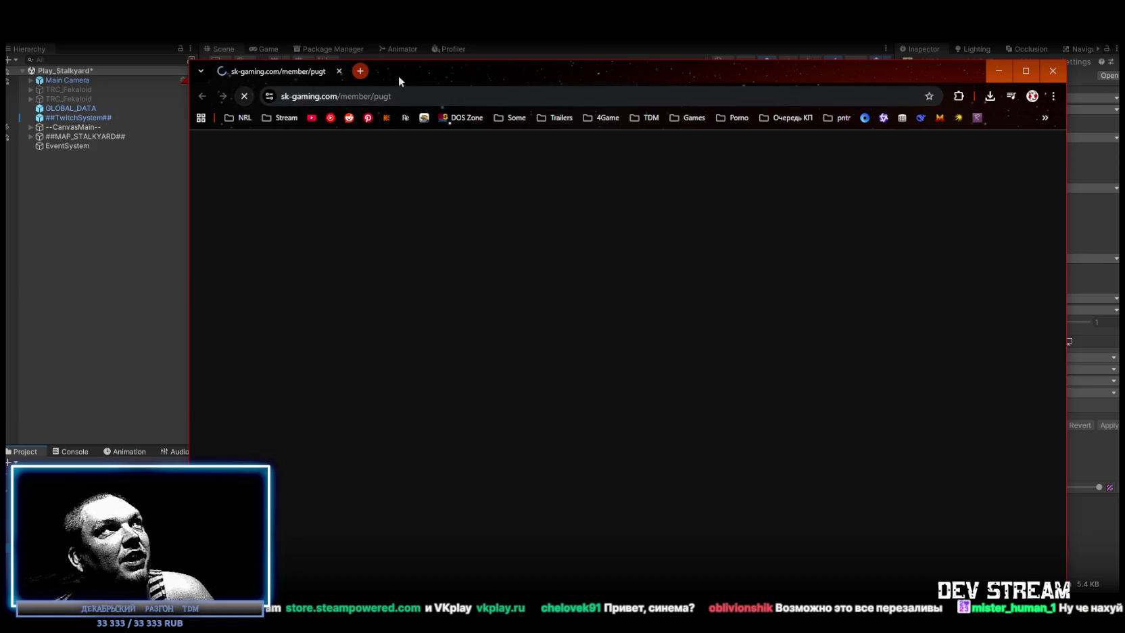
{"action": "key", "text": "alt+Tab"}
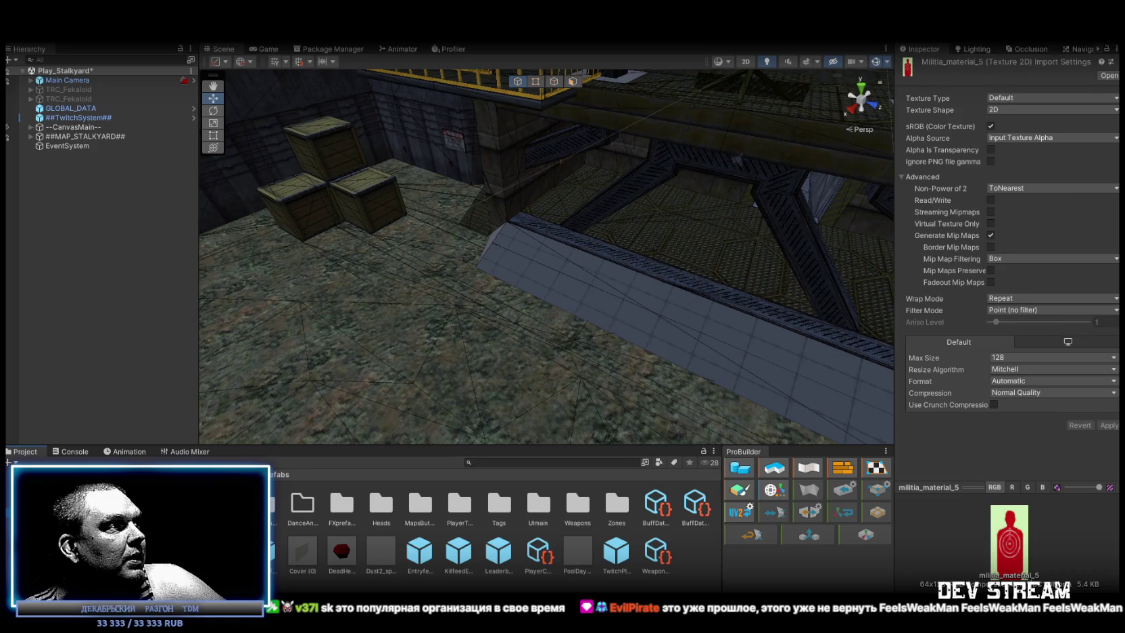
Open the TRCchaters1Zambi prefab from the PlayerType folder and expand its root.
{"action": "double_click", "coordinate": [459, 507]}
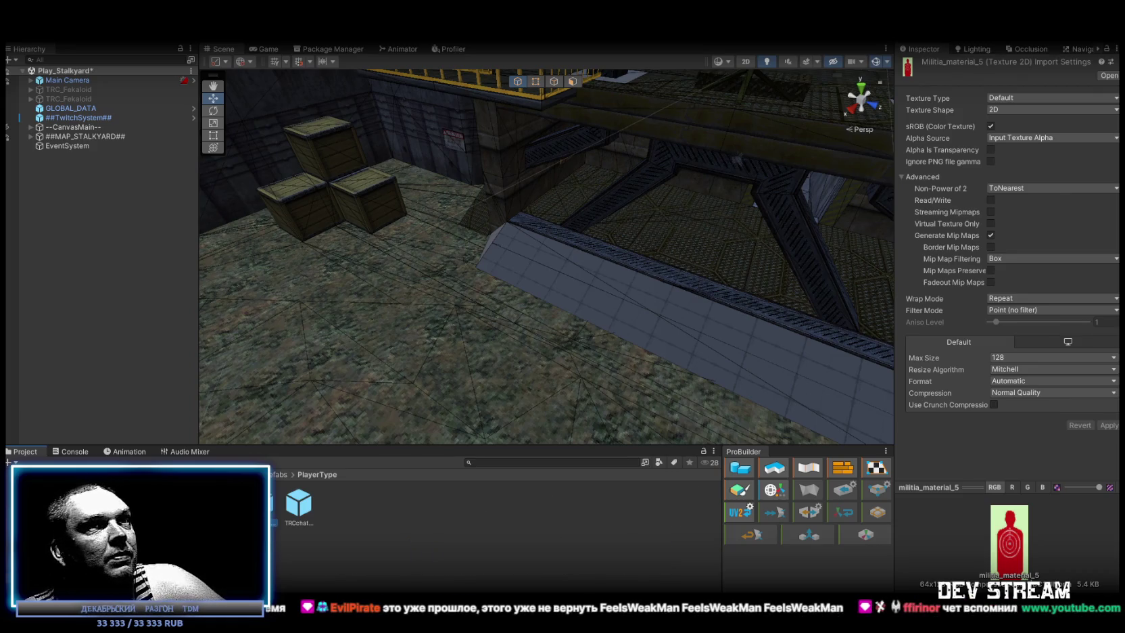
{"action": "left_click", "coordinate": [302, 506]}
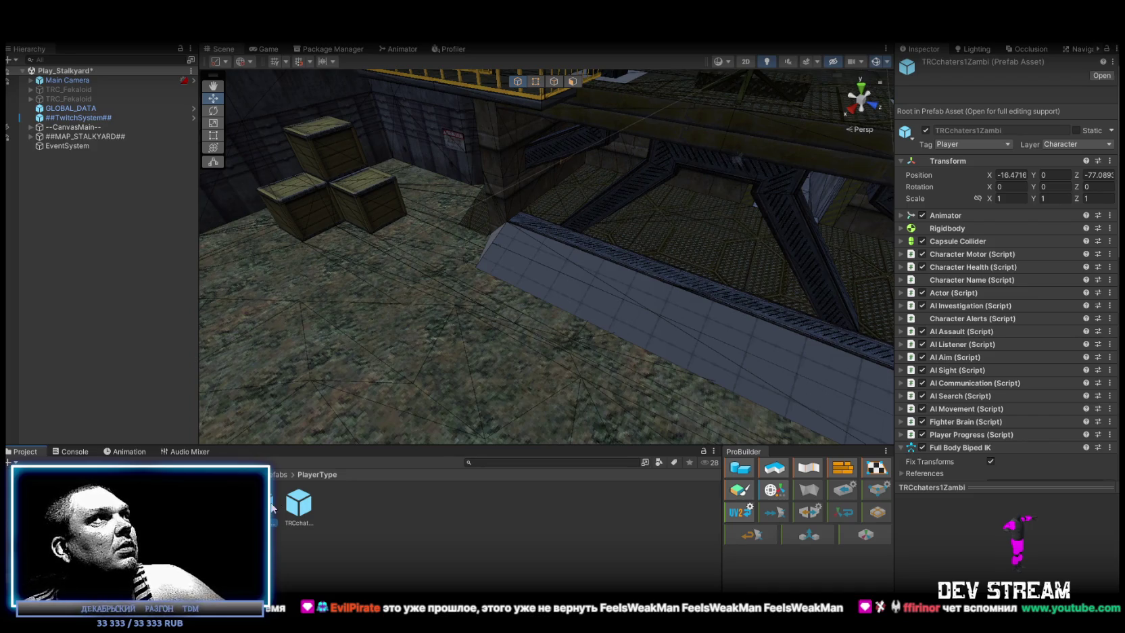
{"action": "double_click", "coordinate": [273, 508]}
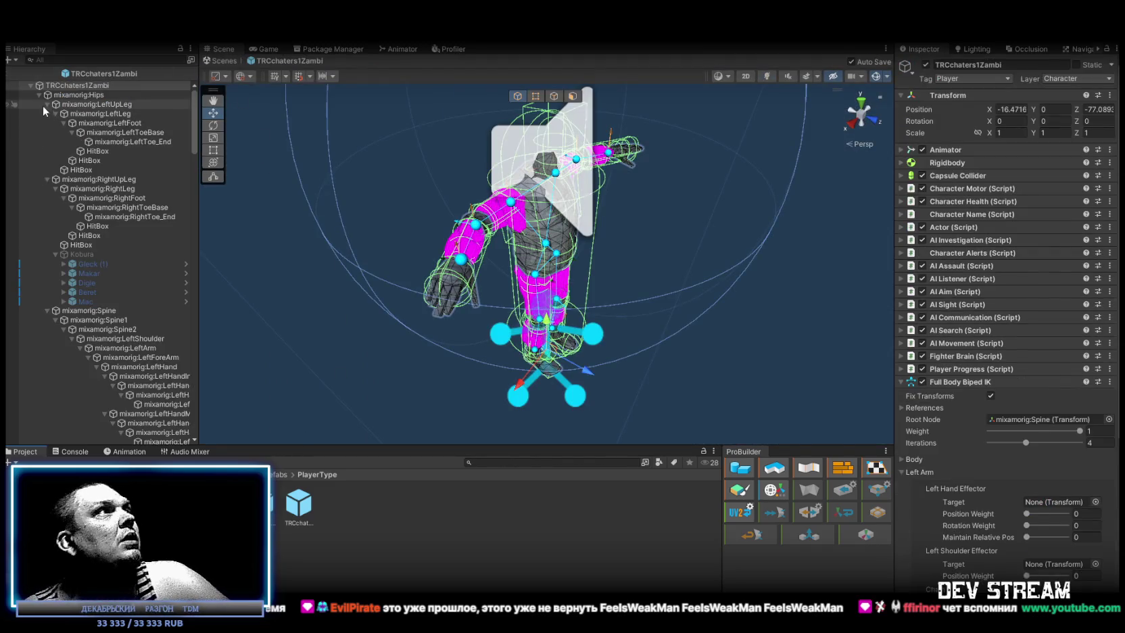
{"action": "left_click", "coordinate": [30, 85]}
{"action": "left_click", "coordinate": [30, 85]}
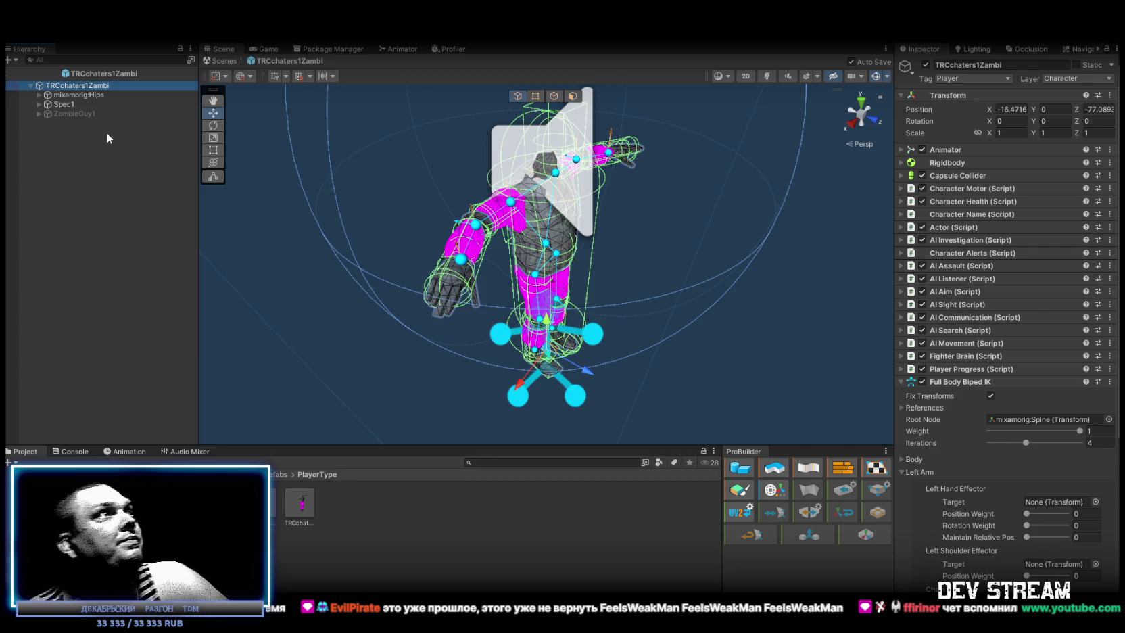
Toggle ZombieGuy1 active on and off, then browse the Models folder.
{"action": "left_click", "coordinate": [62, 113]}
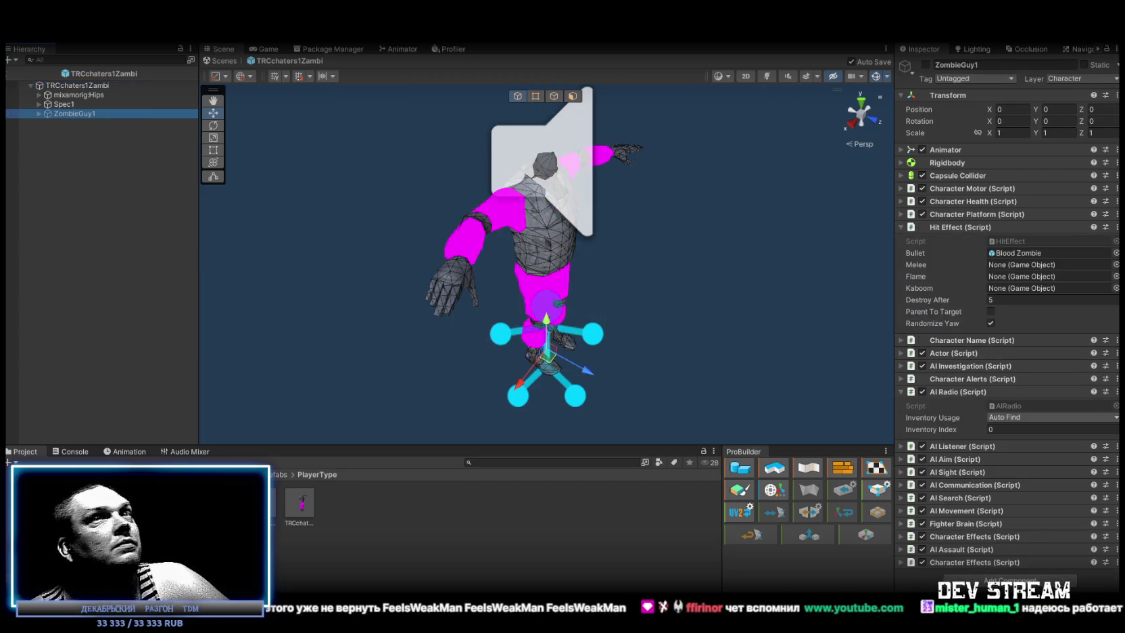
{"action": "left_click", "coordinate": [926, 65]}
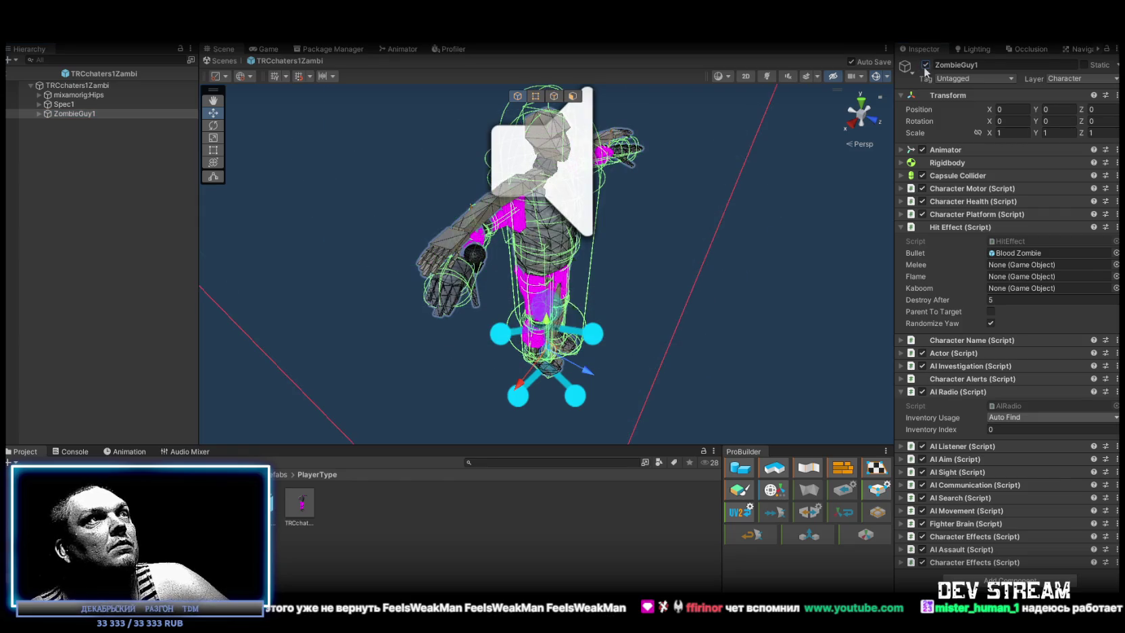
{"action": "left_click", "coordinate": [925, 65]}
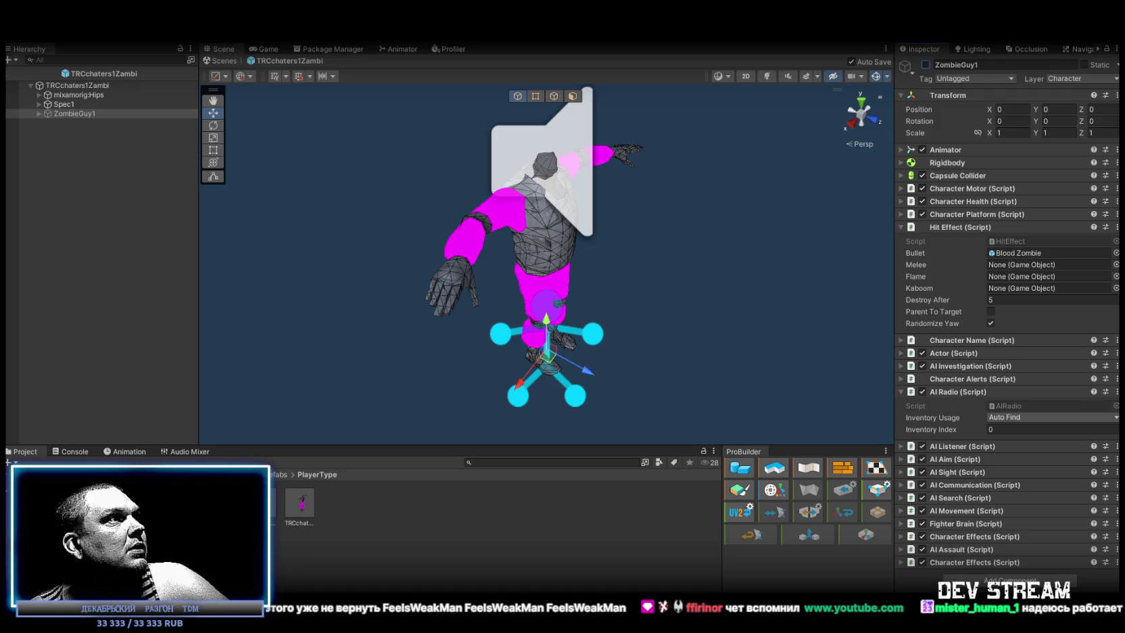
{"action": "left_click", "coordinate": [135, 514]}
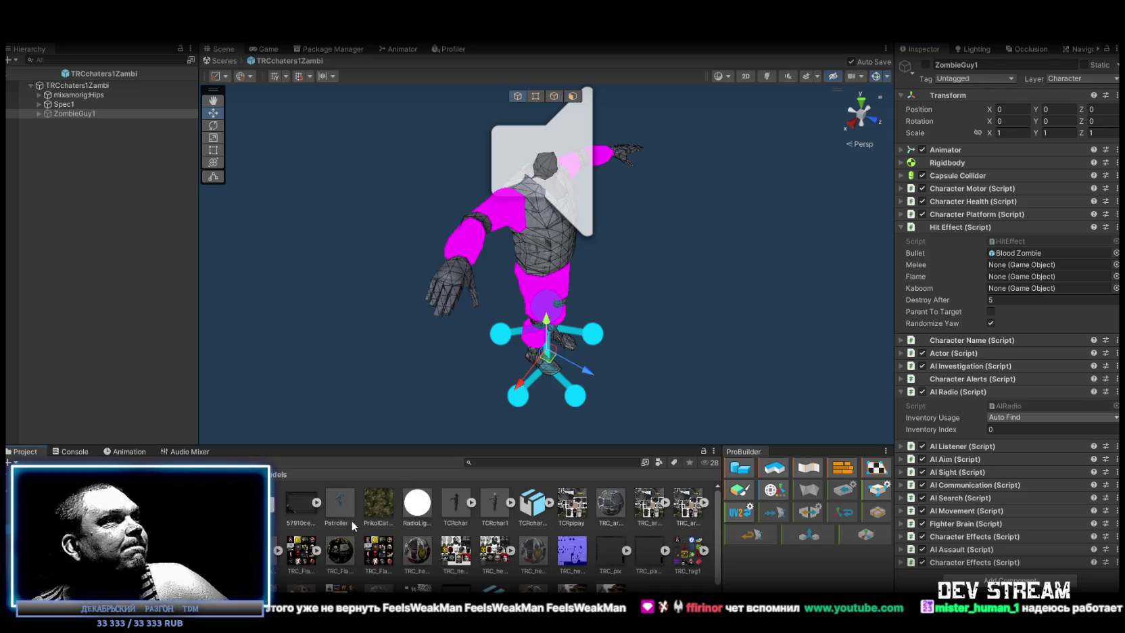
{"action": "scroll", "coordinate": [352, 521], "scroll_direction": "down", "scroll_amount": 1}
Add the TRC_zambi model under the TRCchaters1Zambi root and inspect its Animator.
{"action": "left_click", "coordinate": [112, 114]}
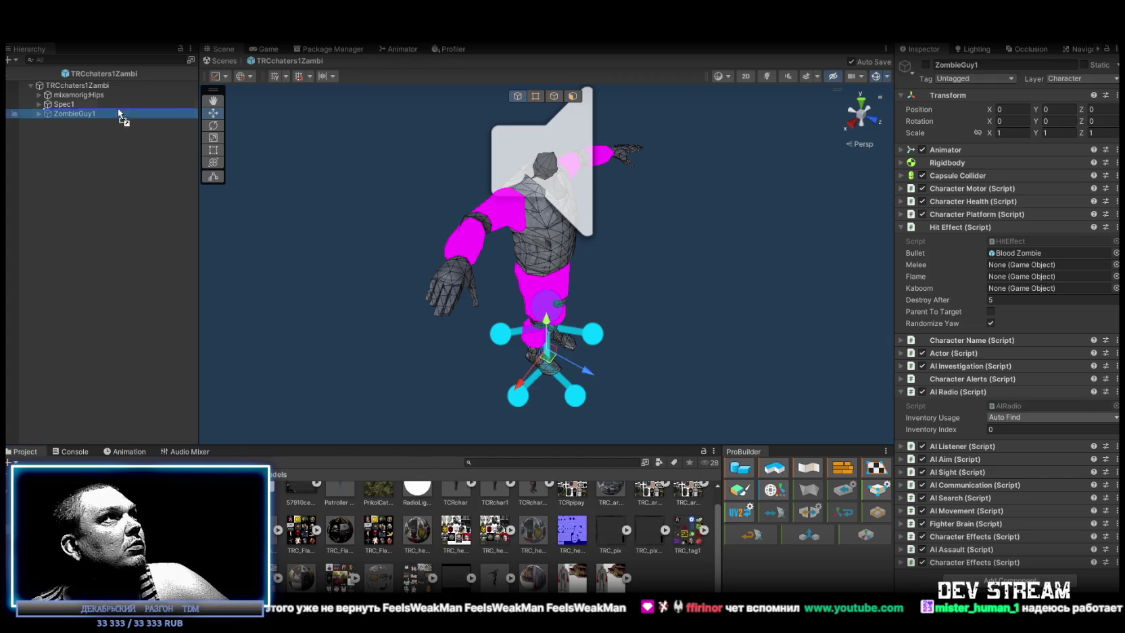
{"action": "left_click", "coordinate": [85, 85]}
{"action": "left_click", "coordinate": [65, 122]}
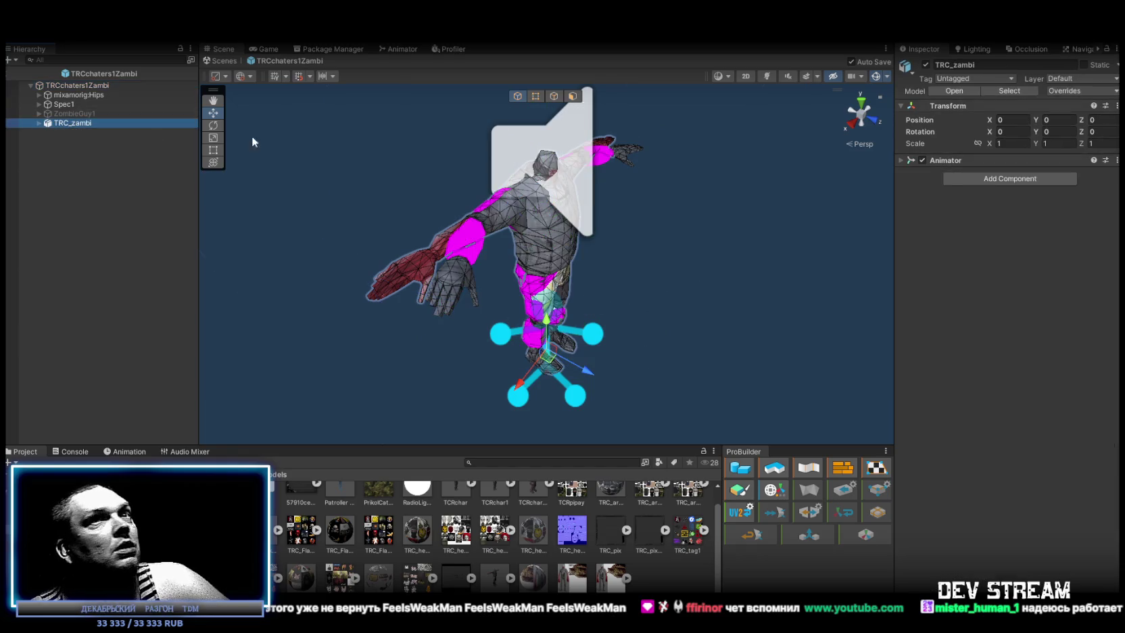
{"action": "left_click", "coordinate": [900, 160]}
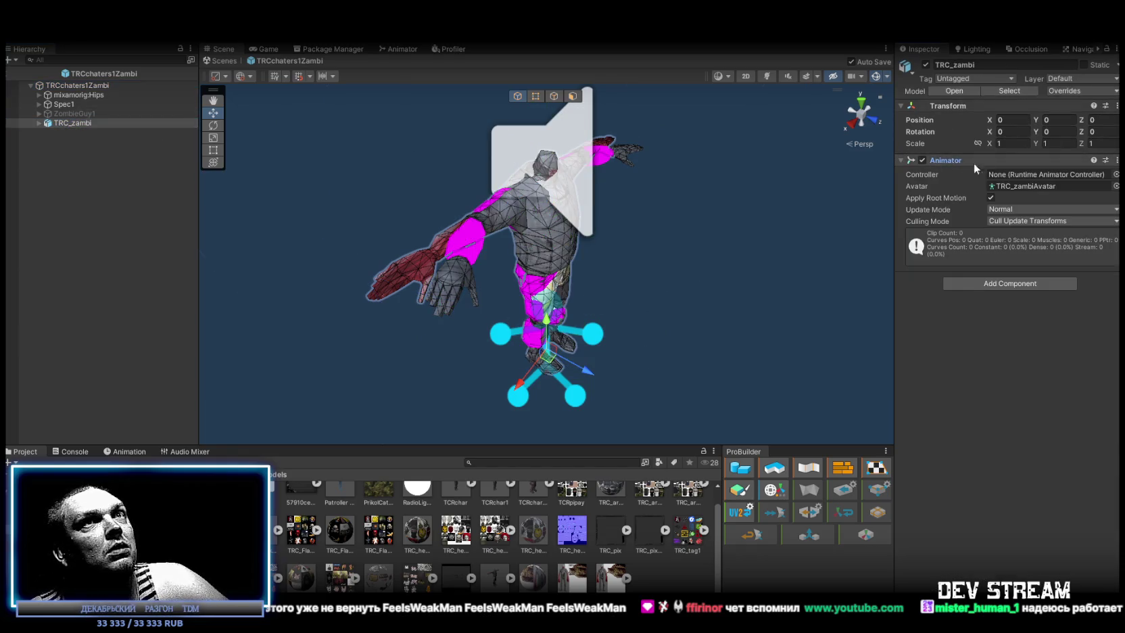
Assign TRC_zambiAvatar as the prefab root's Animator avatar.
{"action": "left_click", "coordinate": [1027, 186]}
{"action": "left_click", "coordinate": [76, 85]}
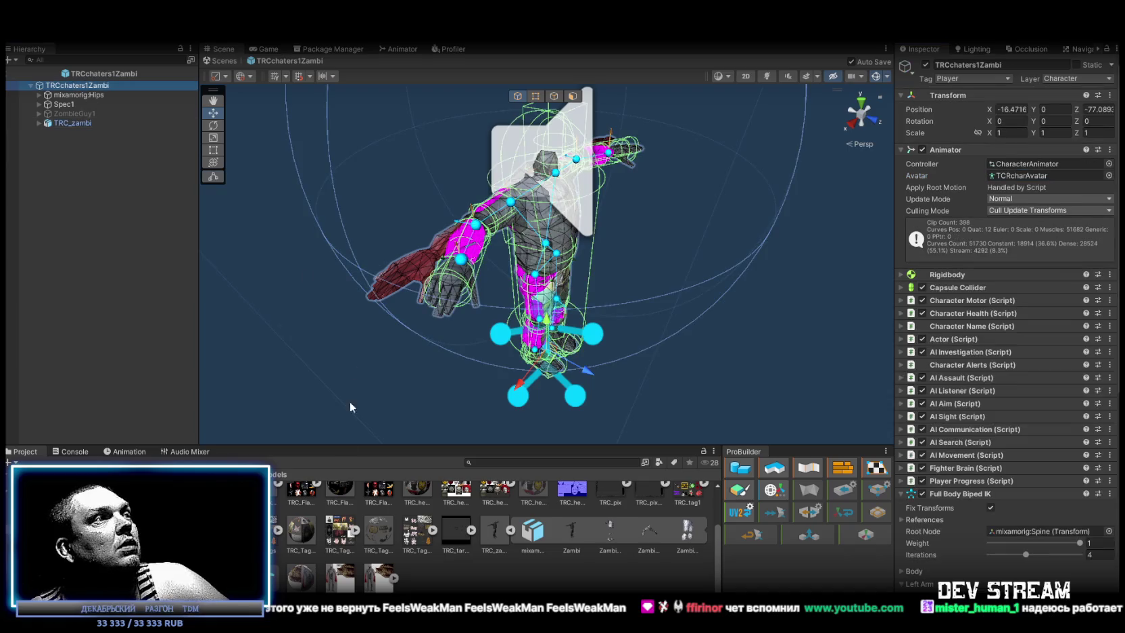
{"action": "left_click_drag", "start_coordinate": [533, 422], "coordinate": [1038, 177]}
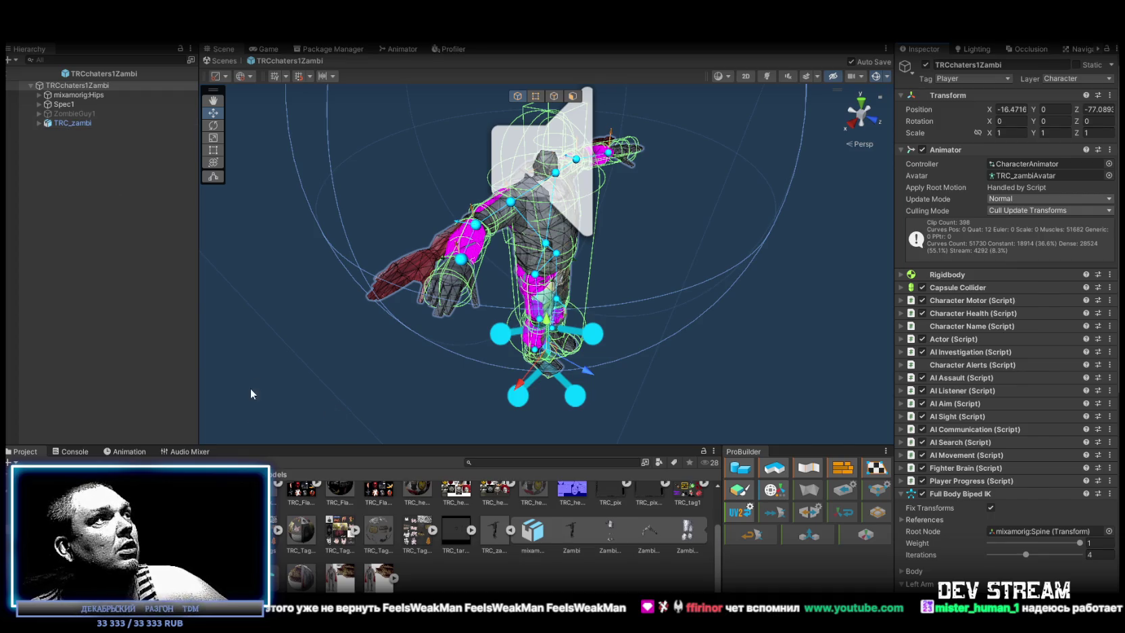
{"action": "scroll", "coordinate": [303, 575], "scroll_direction": "up", "scroll_amount": 2}
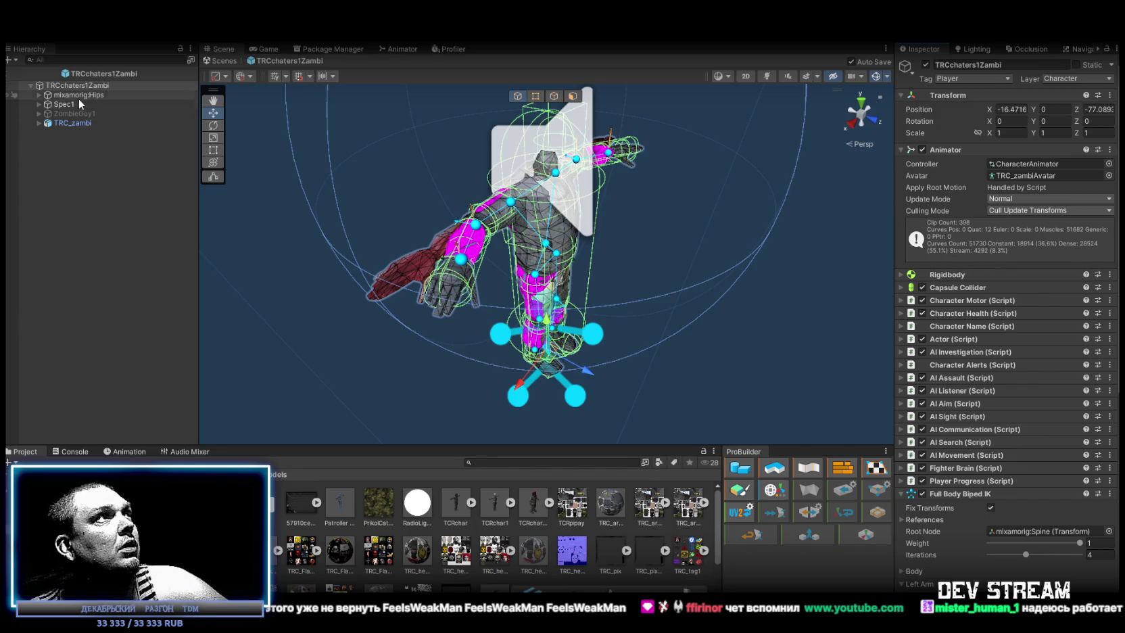
Collapse the Full Body Biped IK settings and remove the Grounder Full Body Biped component.
{"action": "scroll", "coordinate": [1037, 345], "scroll_direction": "down", "scroll_amount": 3}
{"action": "left_click", "coordinate": [1034, 337]}
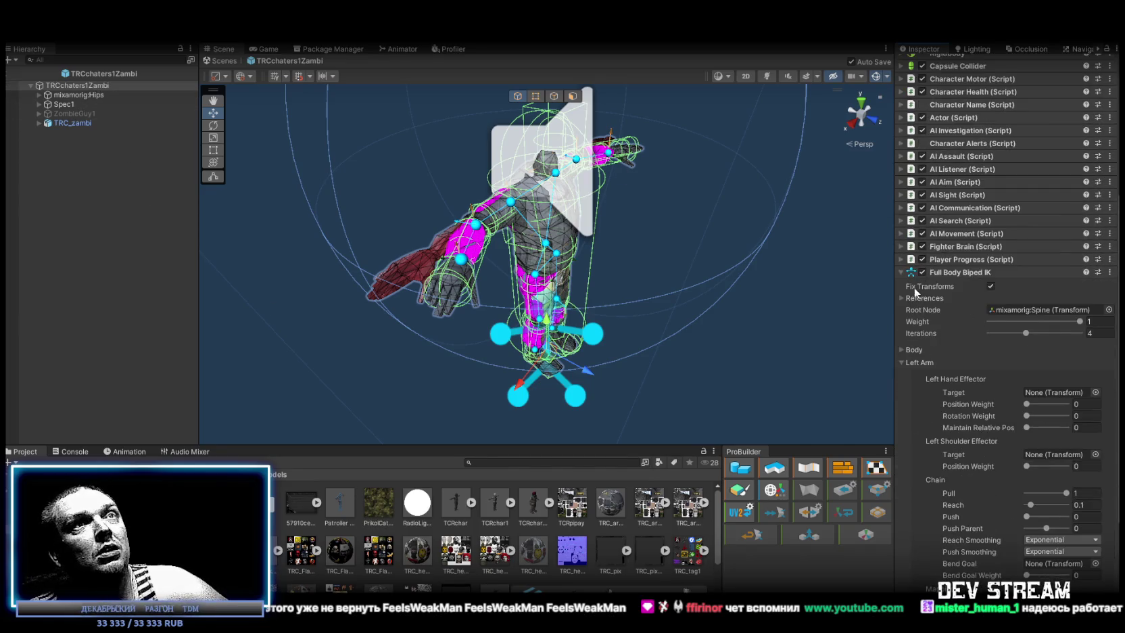
{"action": "scroll", "coordinate": [1053, 405], "scroll_direction": "up", "scroll_amount": 2}
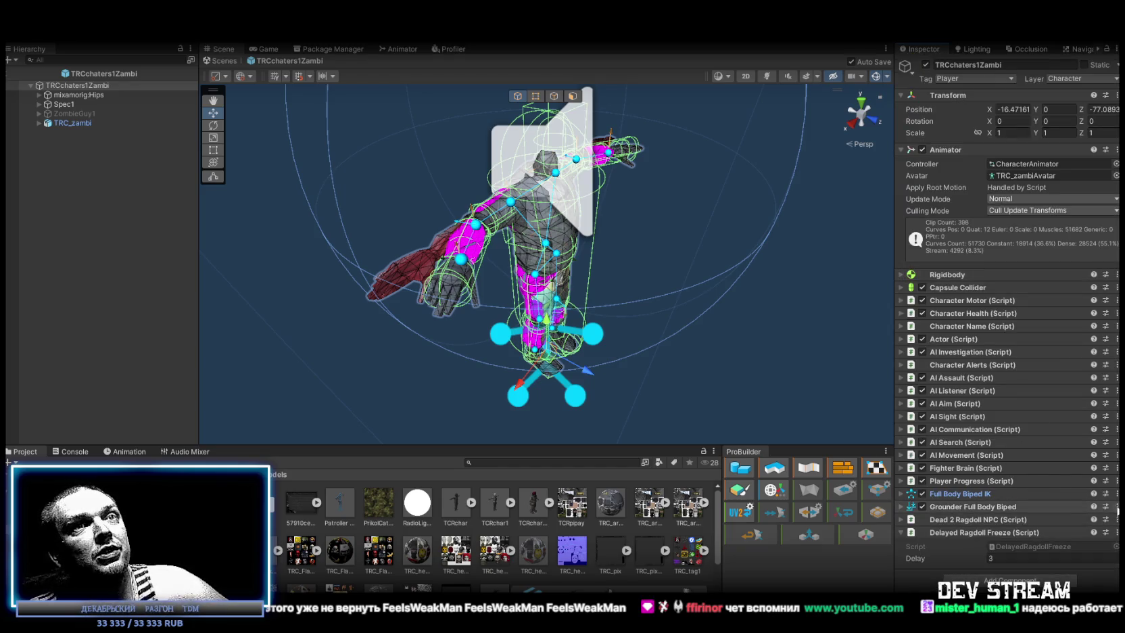
{"action": "left_click", "coordinate": [1117, 507]}
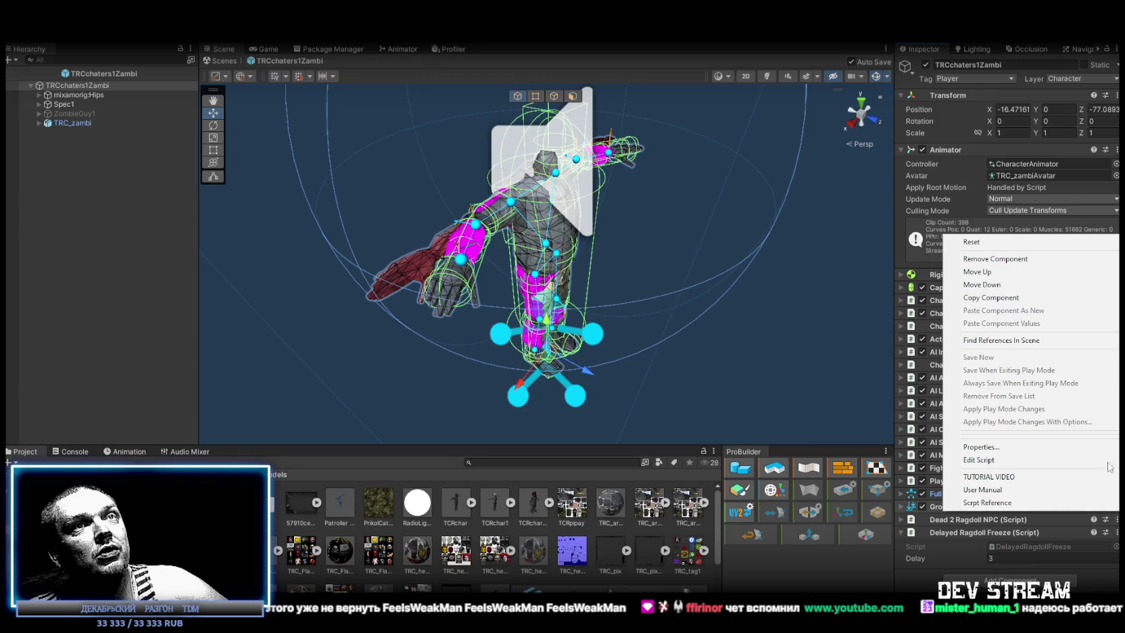
{"action": "left_click", "coordinate": [1024, 260]}
Remove the Full Body Biped IK component from the root as well.
{"action": "left_click", "coordinate": [1117, 493]}
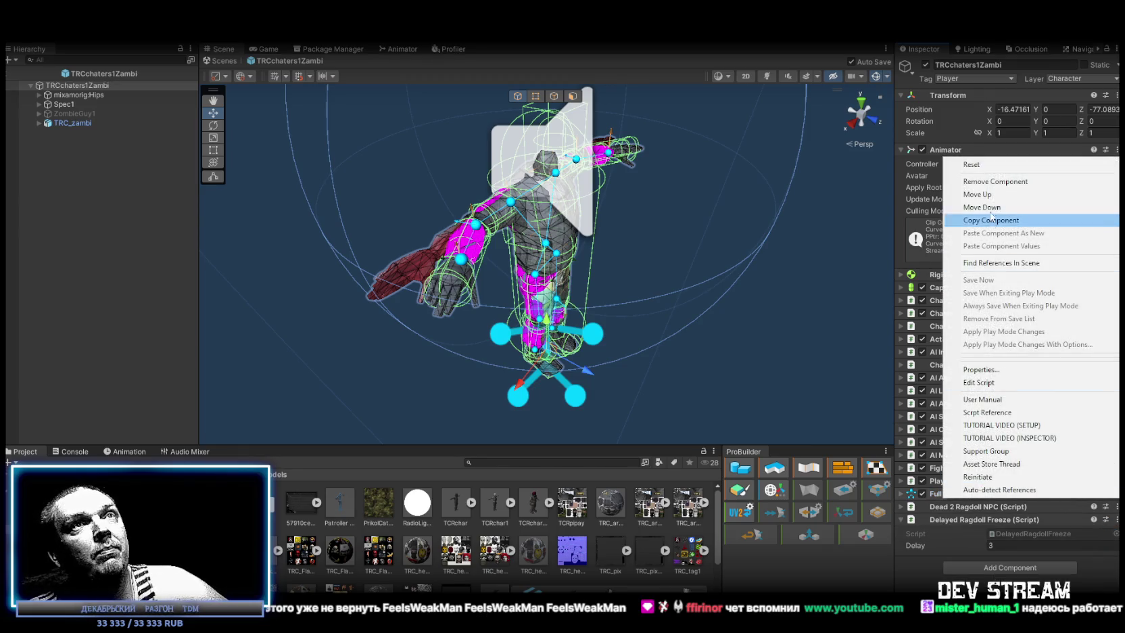
{"action": "left_click", "coordinate": [990, 181]}
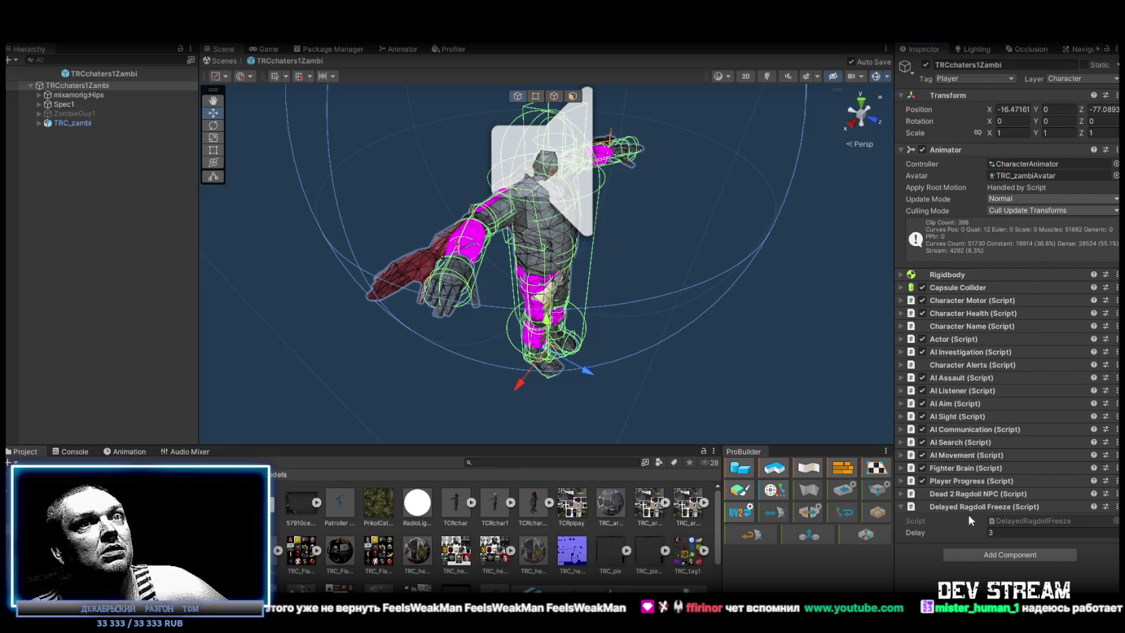
{"action": "scroll", "coordinate": [363, 560], "scroll_direction": "down", "scroll_amount": 2}
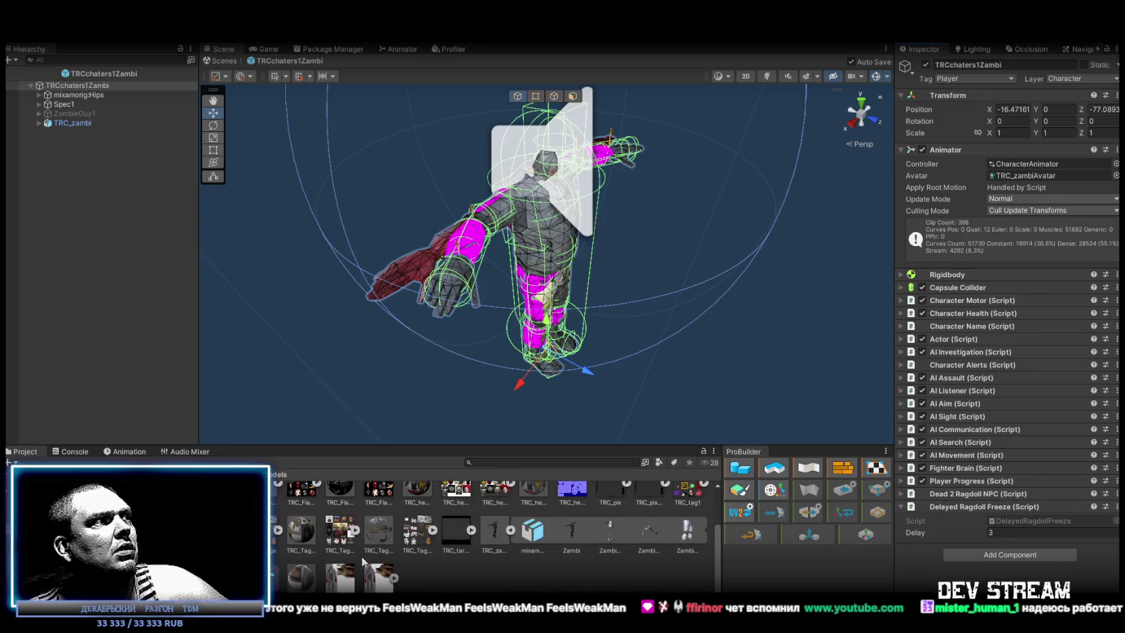
{"action": "scroll", "coordinate": [363, 560], "scroll_direction": "up", "scroll_amount": 1}
{"action": "double_click", "coordinate": [331, 508]}
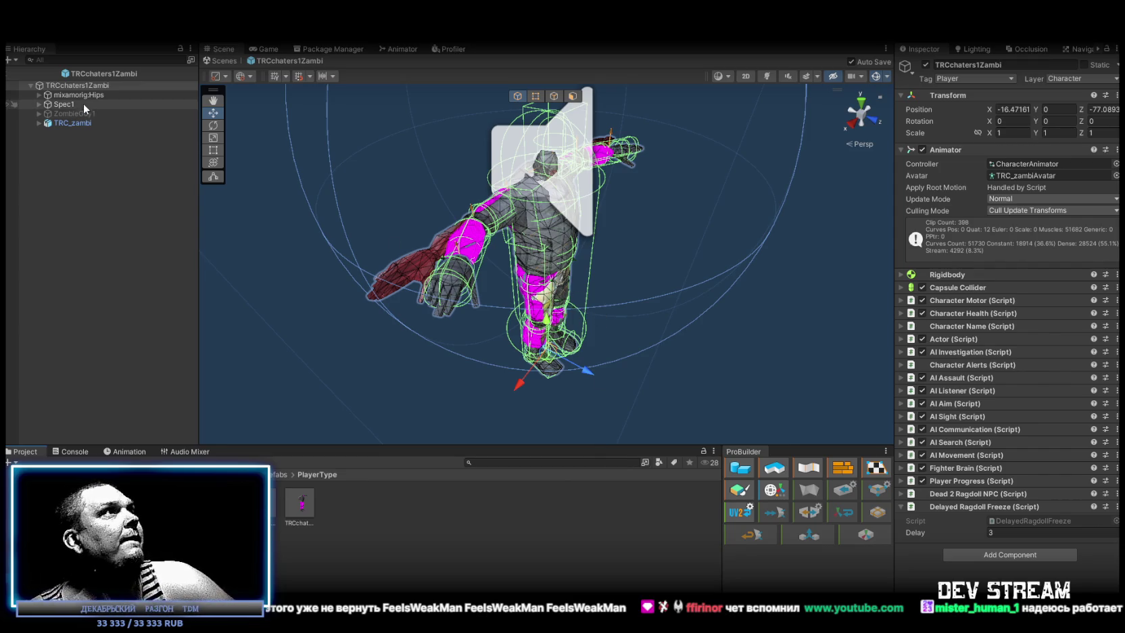
Unpack the TRC_zambi prefab instance.
{"action": "left_click", "coordinate": [64, 121]}
{"action": "right_click", "coordinate": [64, 122]}
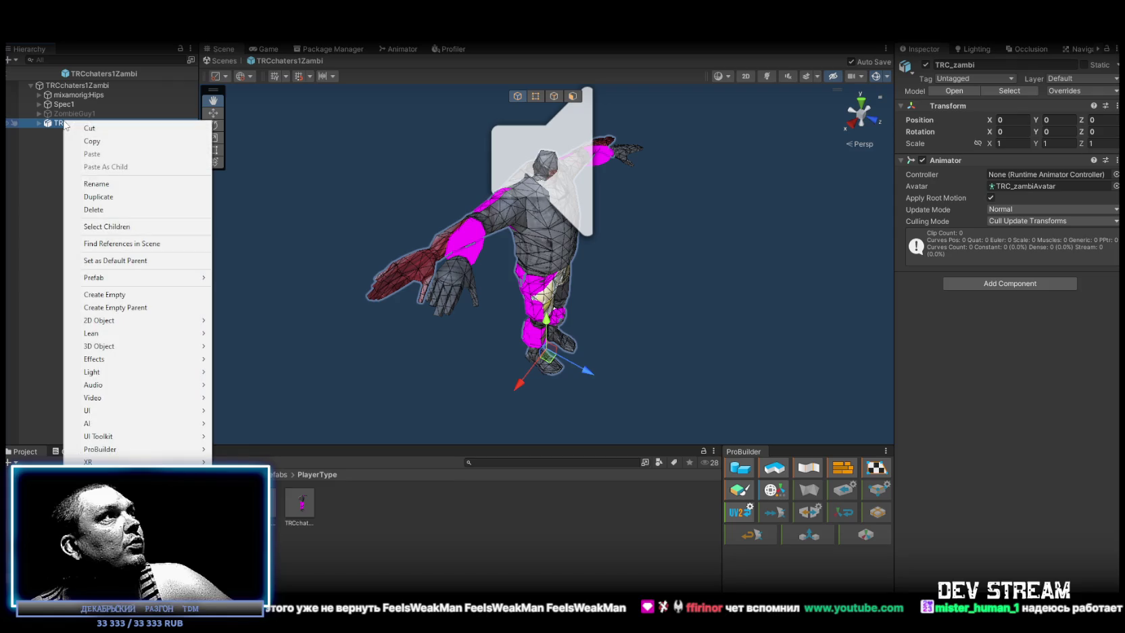
{"action": "mouse_move", "coordinate": [148, 277]}
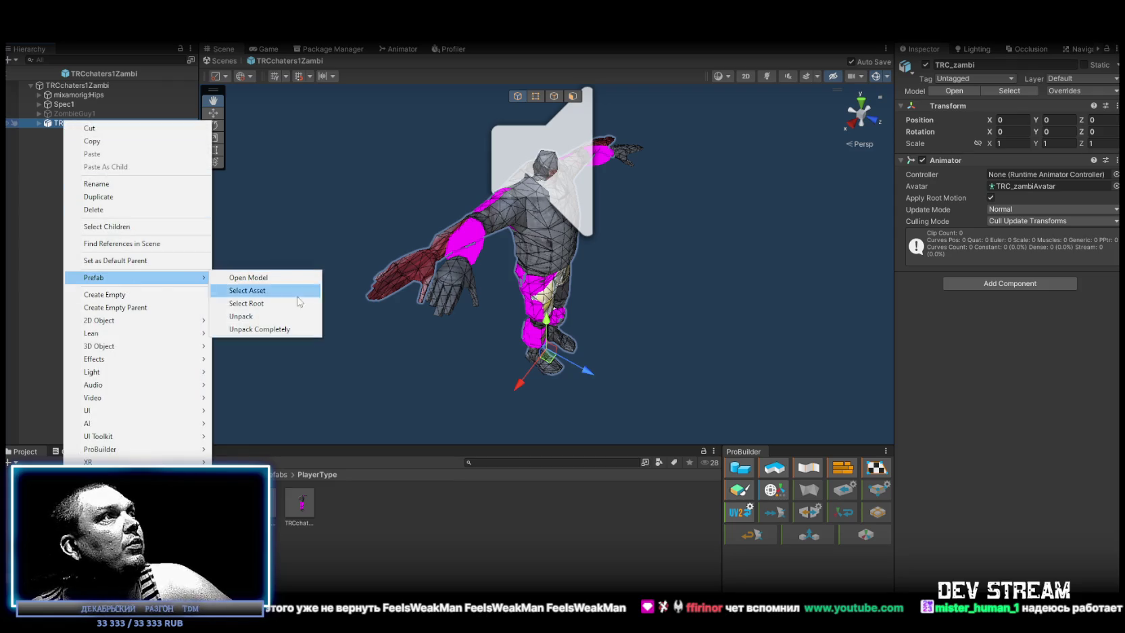
{"action": "left_click", "coordinate": [264, 316]}
Move TRC_zambi's mixamorig:Hips and Zambi under TRCchaters1Zambi.
{"action": "left_click", "coordinate": [39, 123]}
{"action": "left_click", "coordinate": [68, 133]}
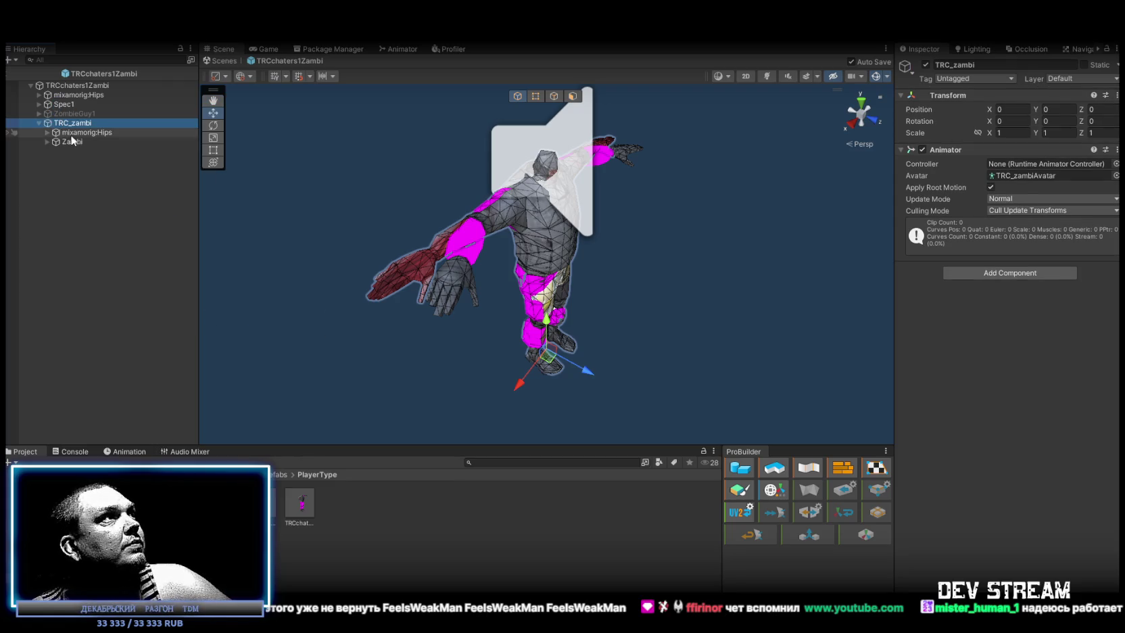
{"action": "left_click", "coordinate": [74, 142], "text": "shift"}
{"action": "left_click_drag", "start_coordinate": [82, 138], "coordinate": [68, 92]}
Move the old mixamorig:Hips and Spec1 into TRC_zambi.
{"action": "left_click", "coordinate": [64, 114]}
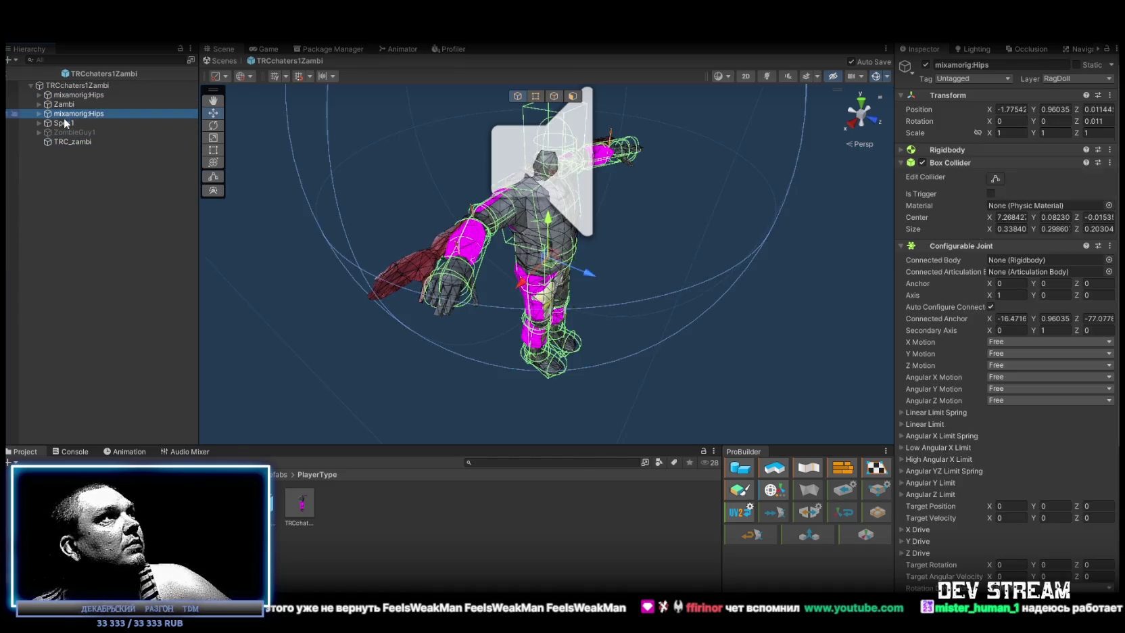
{"action": "left_click", "coordinate": [64, 122], "text": "ctrl"}
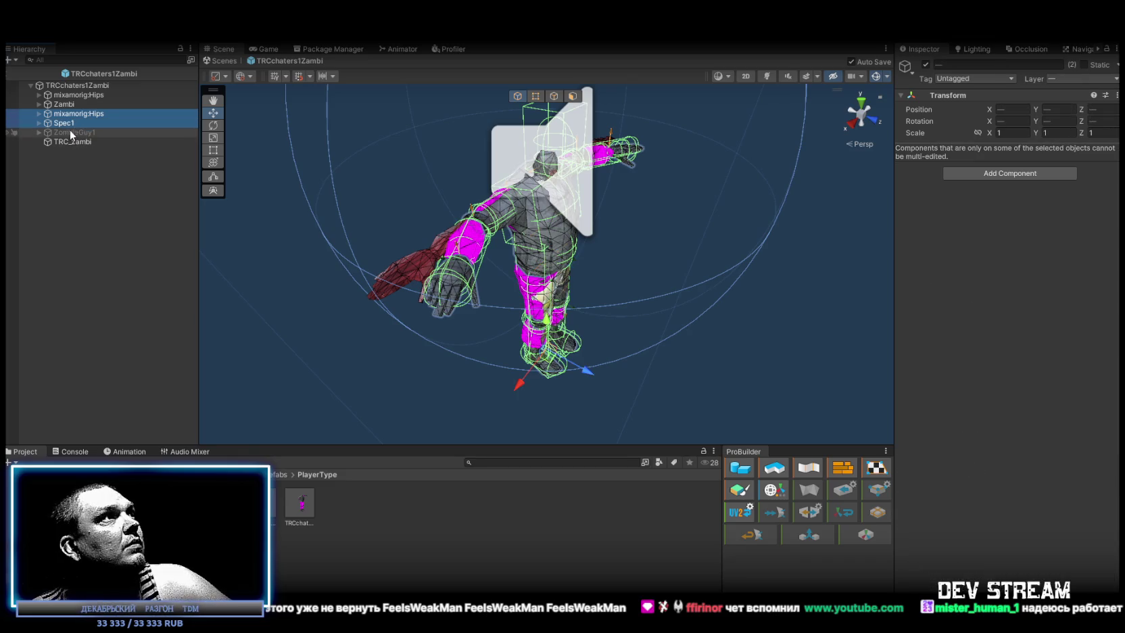
{"action": "left_click_drag", "start_coordinate": [70, 122], "coordinate": [69, 138]}
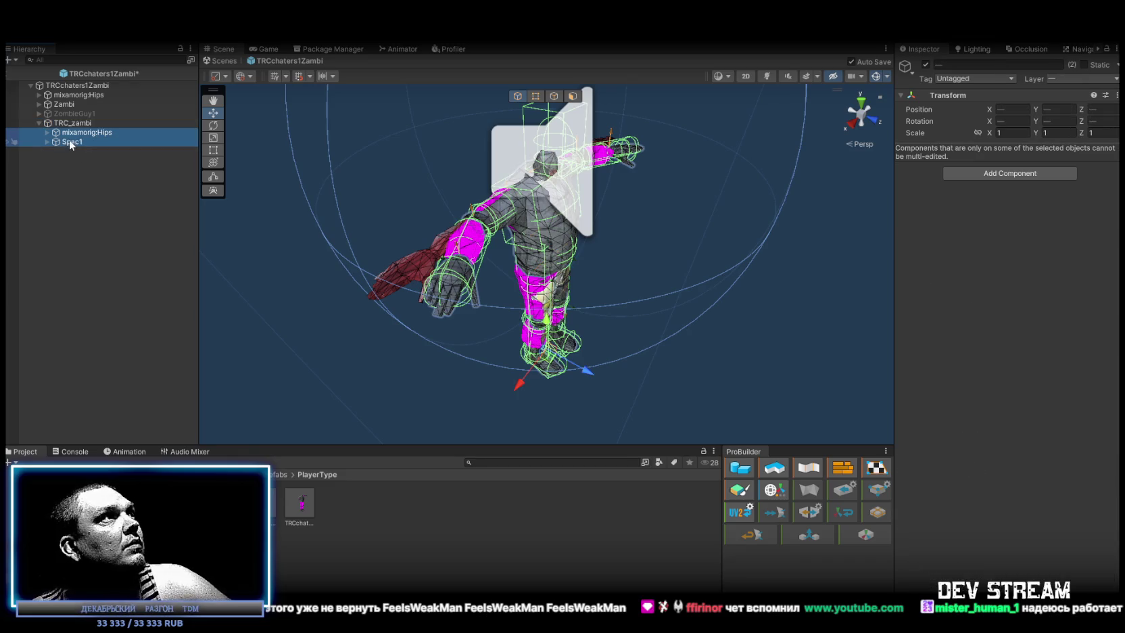
{"action": "left_click", "coordinate": [73, 85]}
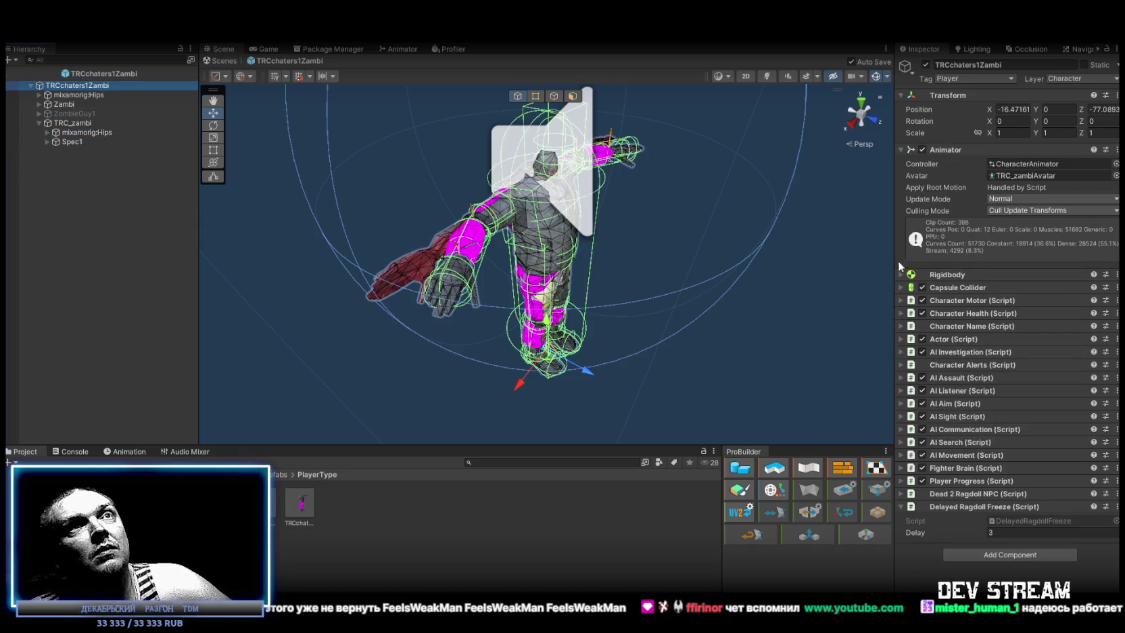
Locate Fist Right and Fist Left through the Character Motor's item fields.
{"action": "left_click", "coordinate": [902, 301]}
{"action": "scroll", "coordinate": [1070, 328], "scroll_direction": "down", "scroll_amount": 8}
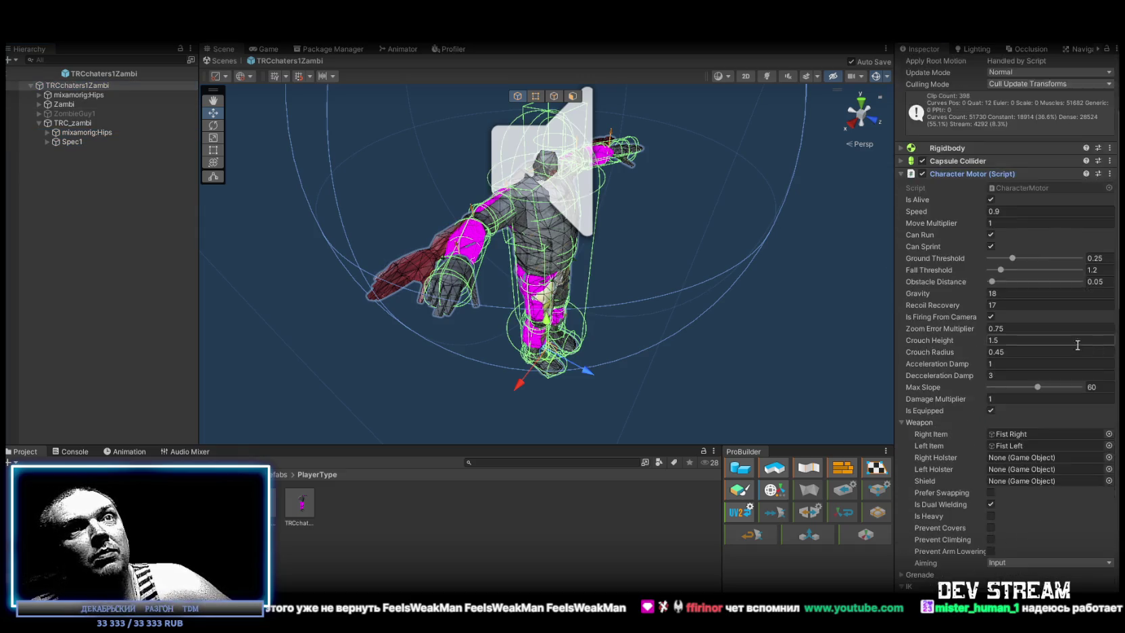
{"action": "left_click", "coordinate": [1004, 275]}
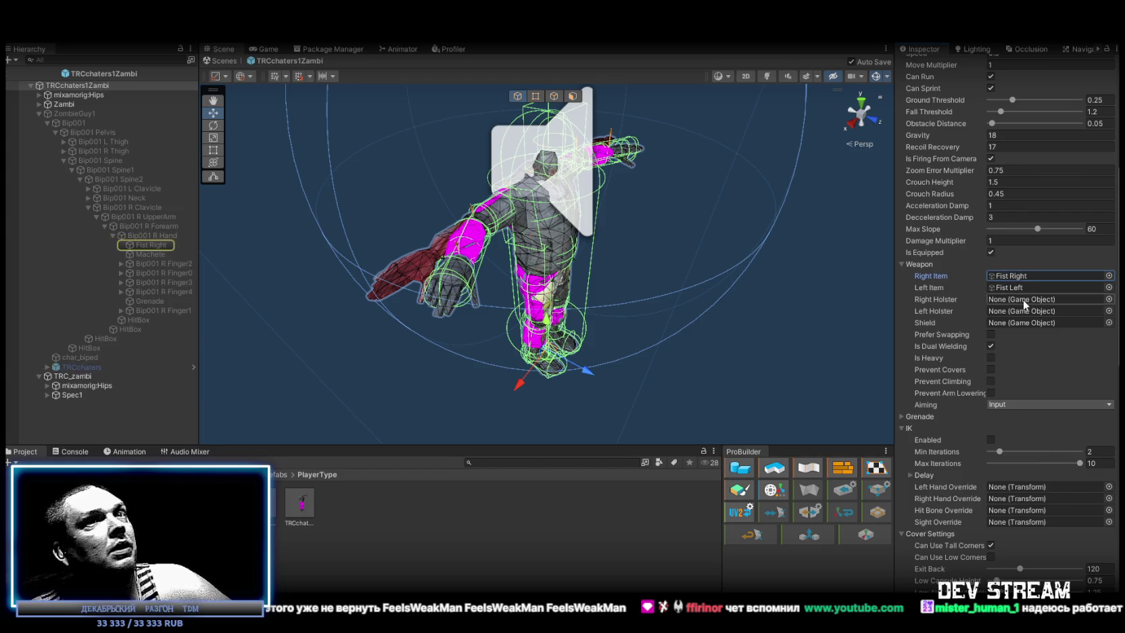
{"action": "left_click", "coordinate": [1007, 287]}
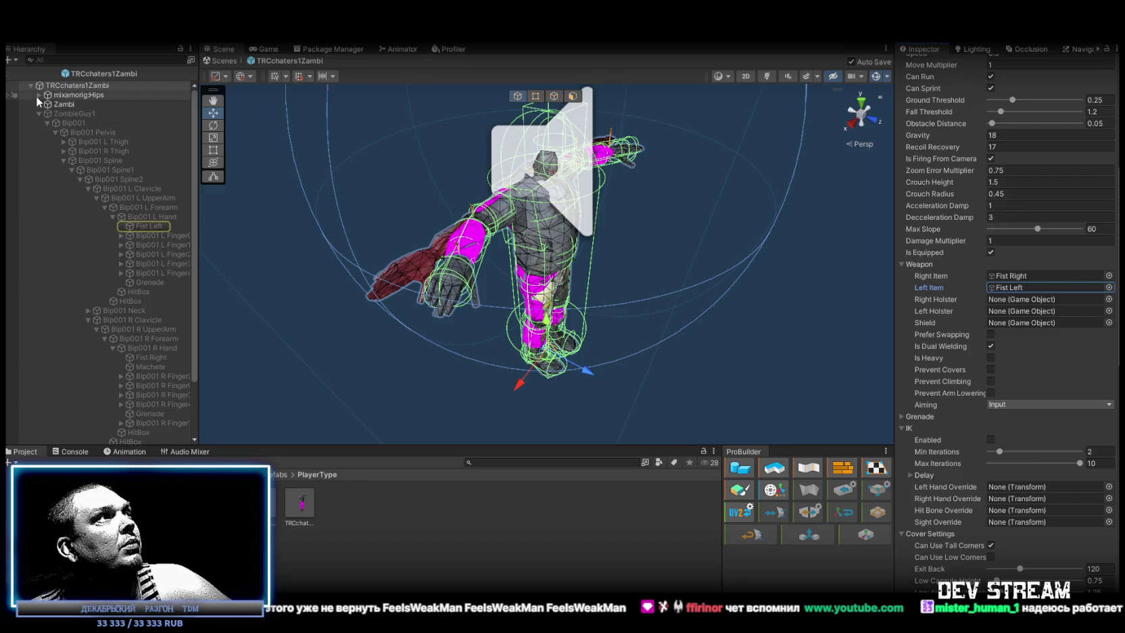
Expand the mixamorig bone hierarchy down to the LeftHand and RightHand bones.
{"action": "left_click", "coordinate": [39, 95]}
{"action": "left_click", "coordinate": [47, 124]}
{"action": "left_click", "coordinate": [57, 132]}
{"action": "left_click", "coordinate": [63, 142]}
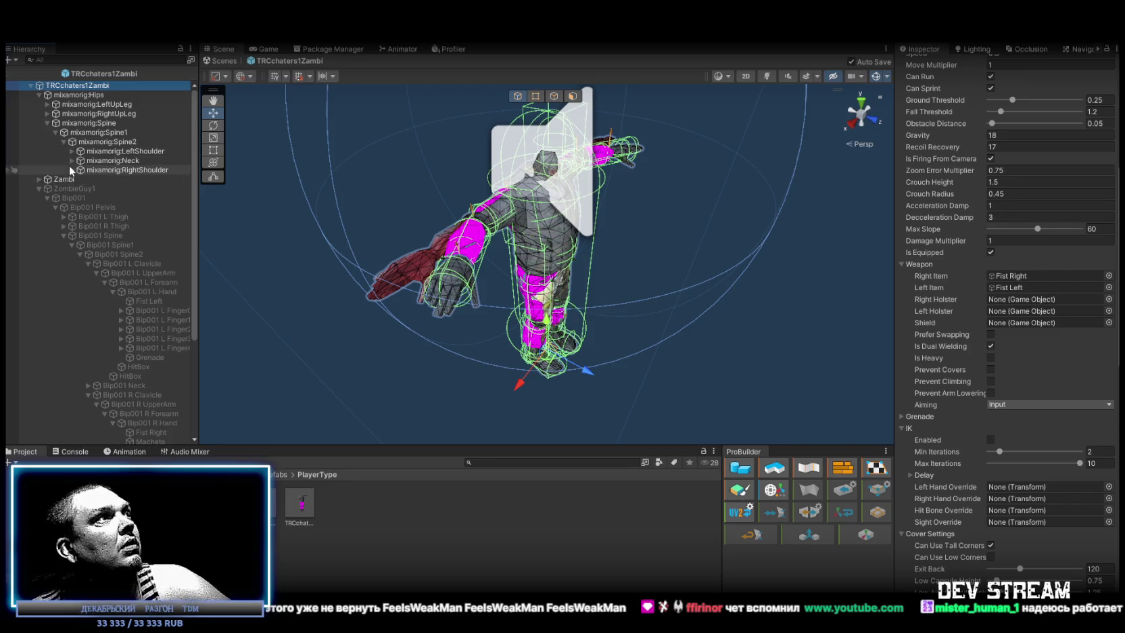
{"action": "left_click", "coordinate": [72, 150]}
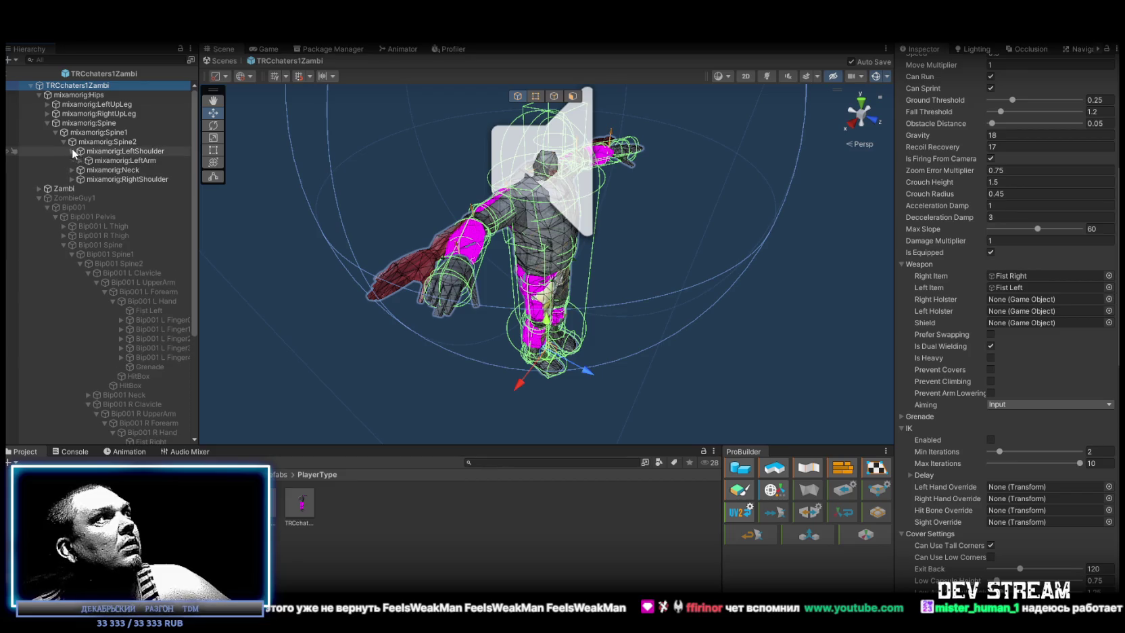
{"action": "left_click", "coordinate": [80, 160]}
{"action": "left_click", "coordinate": [88, 170]}
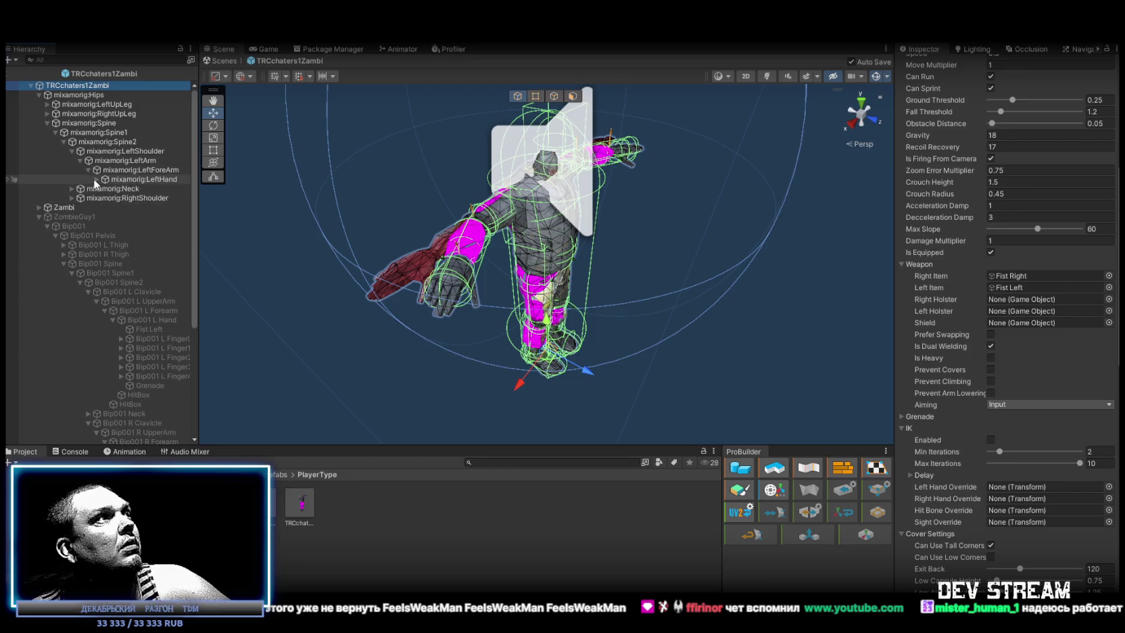
{"action": "left_click", "coordinate": [96, 179]}
{"action": "left_click", "coordinate": [71, 245]}
{"action": "left_click", "coordinate": [80, 254]}
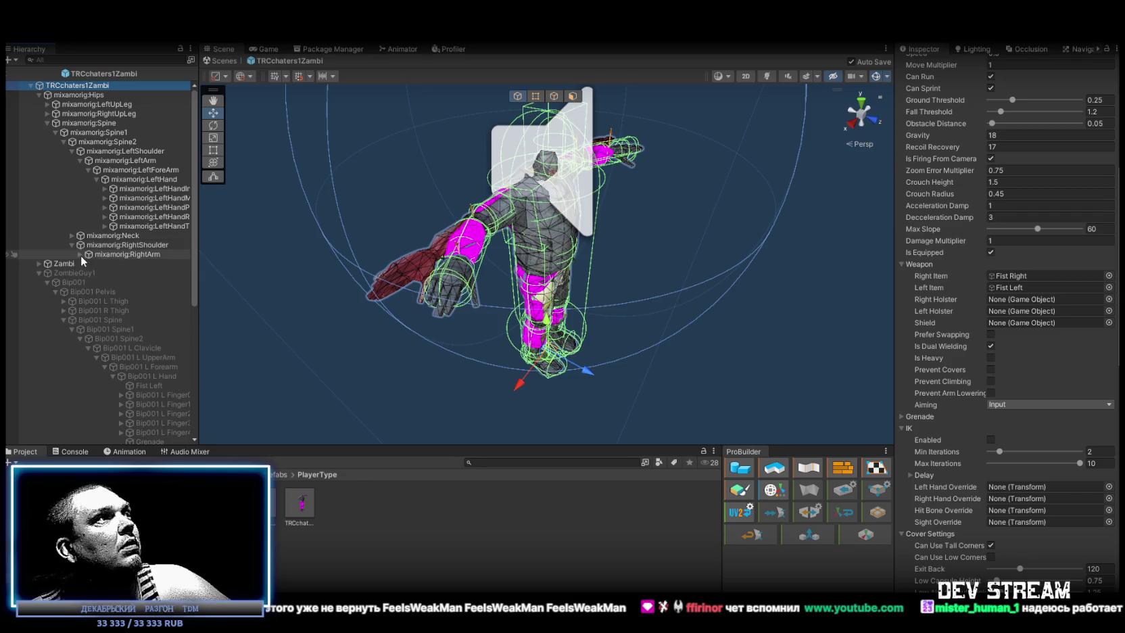
{"action": "left_click", "coordinate": [88, 264]}
{"action": "left_click", "coordinate": [96, 273]}
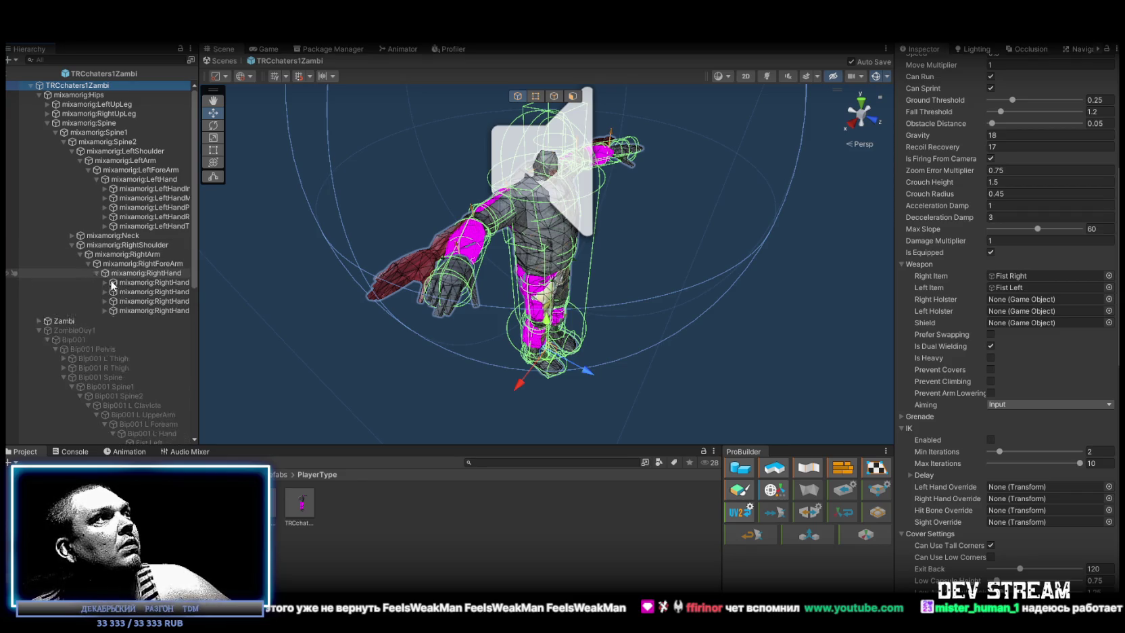
Parent Fist Left under mixamorig:LeftHand and Fist Right under mixamorig:RightHand.
{"action": "scroll", "coordinate": [167, 341], "scroll_direction": "down", "scroll_amount": 5}
{"action": "mouse_move", "coordinate": [146, 308]}
{"action": "left_mouse_down"}
{"action": "mouse_move", "coordinate": [142, 179]}
{"action": "mouse_move", "coordinate": [156, 88]}
{"action": "mouse_move", "coordinate": [139, 170]}
{"action": "left_mouse_up"}
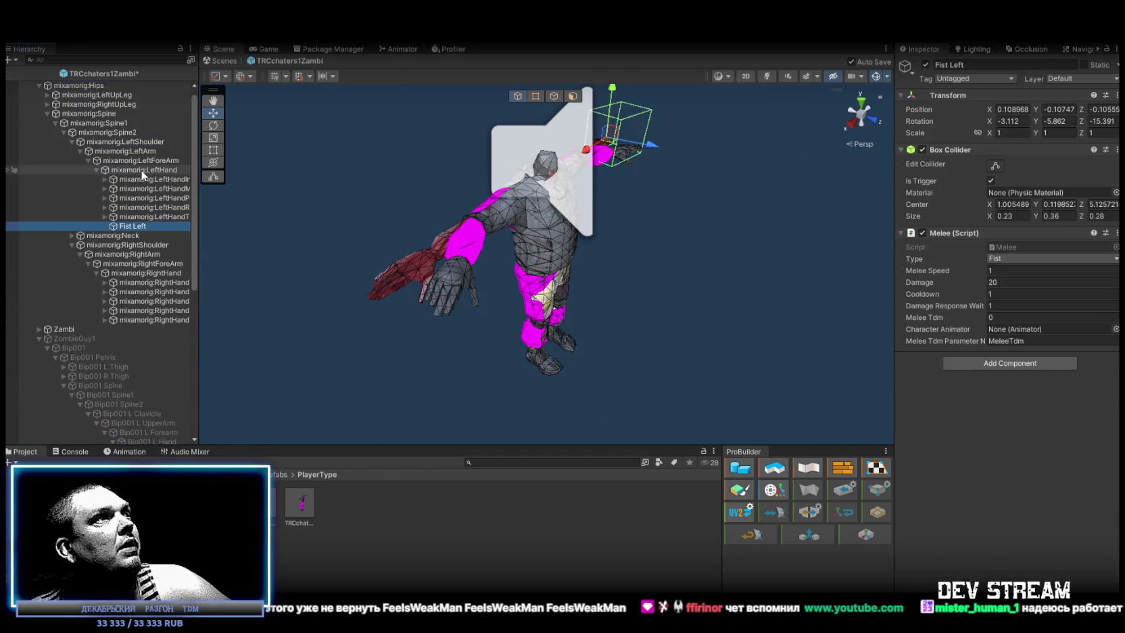
{"action": "scroll", "coordinate": [136, 268], "scroll_direction": "down", "scroll_amount": 10}
{"action": "mouse_move", "coordinate": [152, 290]}
{"action": "left_mouse_down"}
{"action": "mouse_move", "coordinate": [150, 87]}
{"action": "mouse_move", "coordinate": [137, 187]}
{"action": "left_mouse_up"}
Select both fists and set their Box Collider centre to 0, 0, 0 and size to 0.2, 0.25, 0.2.
{"action": "scroll", "coordinate": [155, 166], "scroll_direction": "up", "scroll_amount": 5}
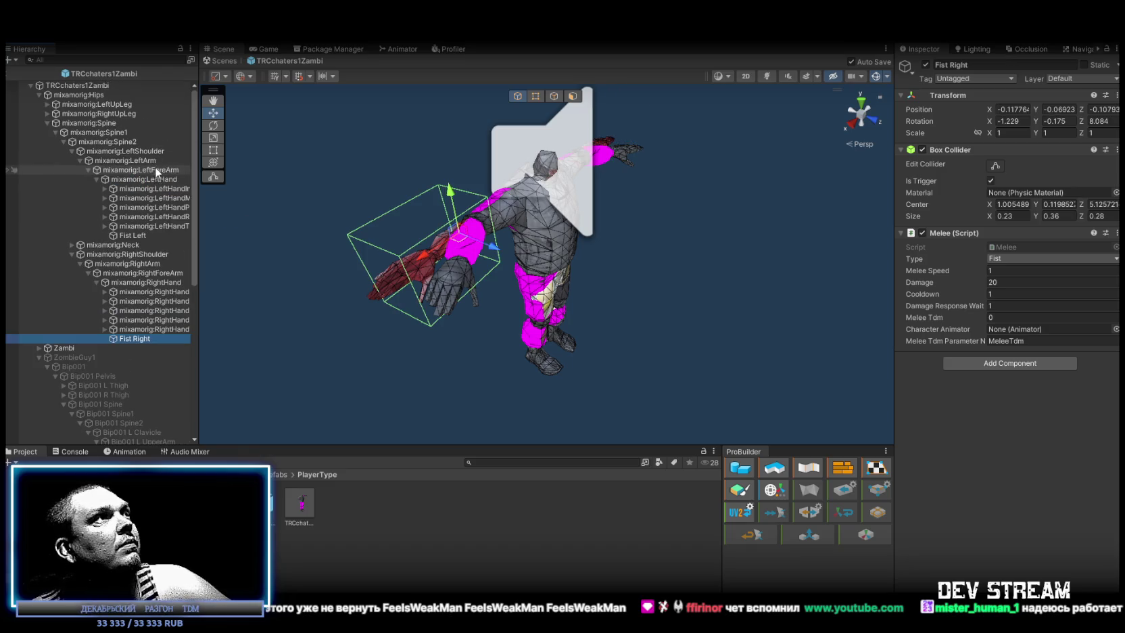
{"action": "left_click", "coordinate": [152, 234], "text": "ctrl"}
{"action": "left_click", "coordinate": [1026, 204]}
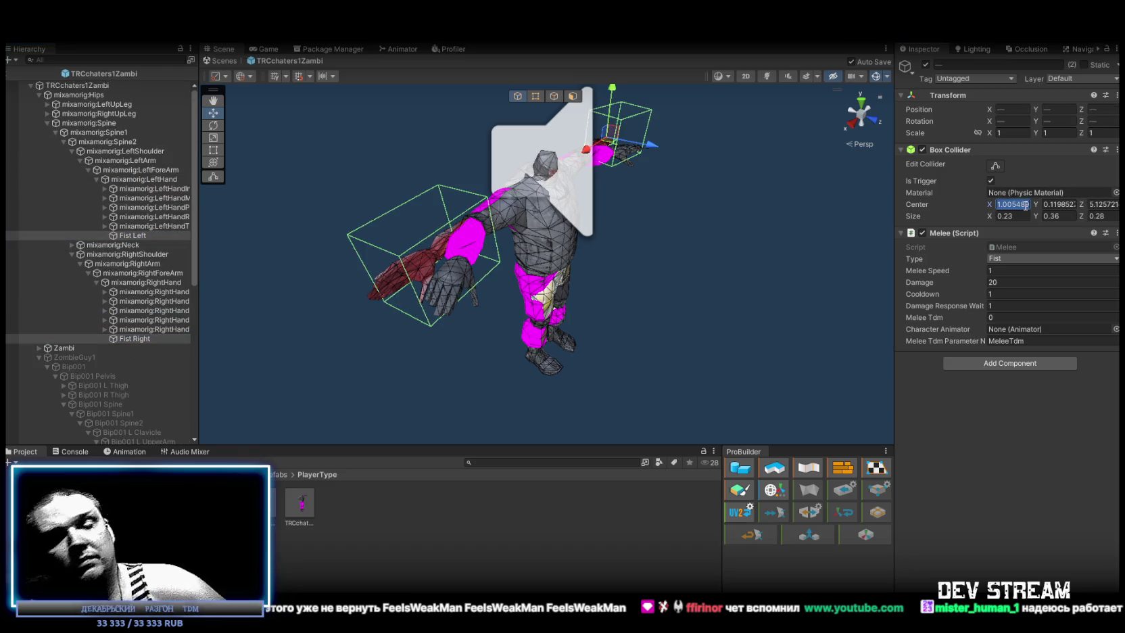
{"action": "type", "text": "0"}
{"action": "key", "text": "Tab"}
{"action": "type", "text": "0"}
{"action": "key", "text": "Tab"}
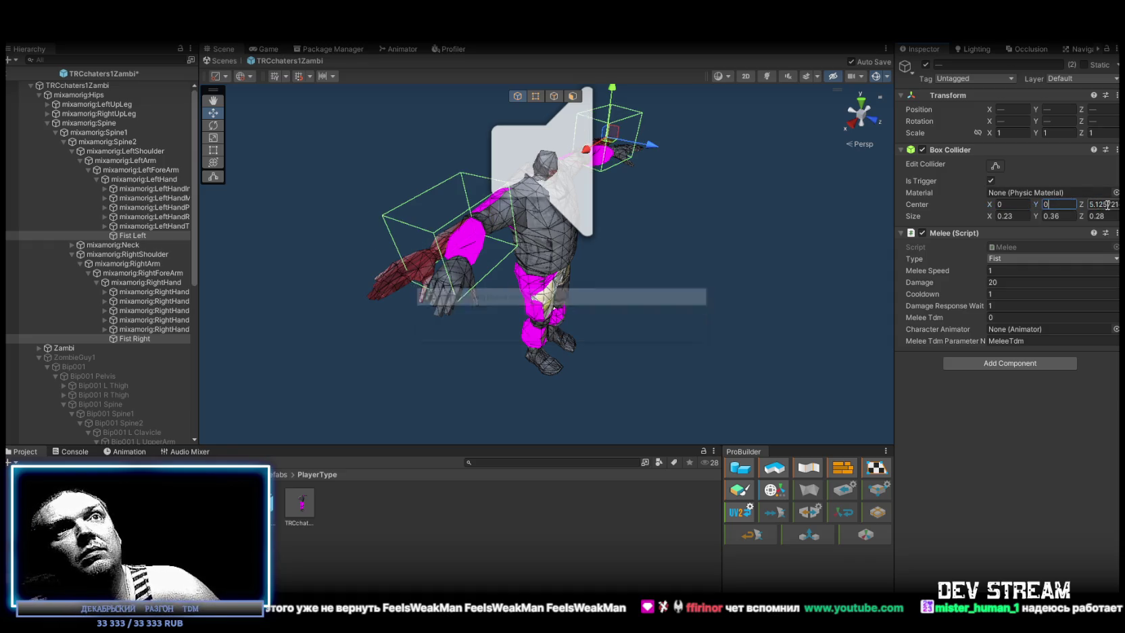
{"action": "type", "text": "0"}
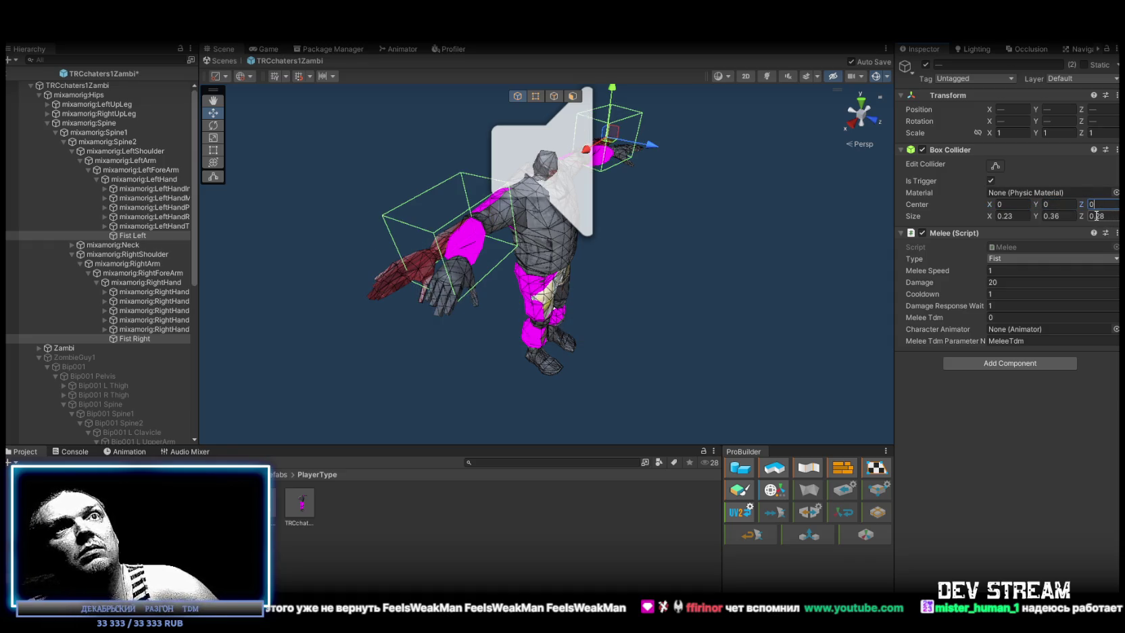
{"action": "left_click", "coordinate": [1097, 215]}
{"action": "type", "text": "0.2"}
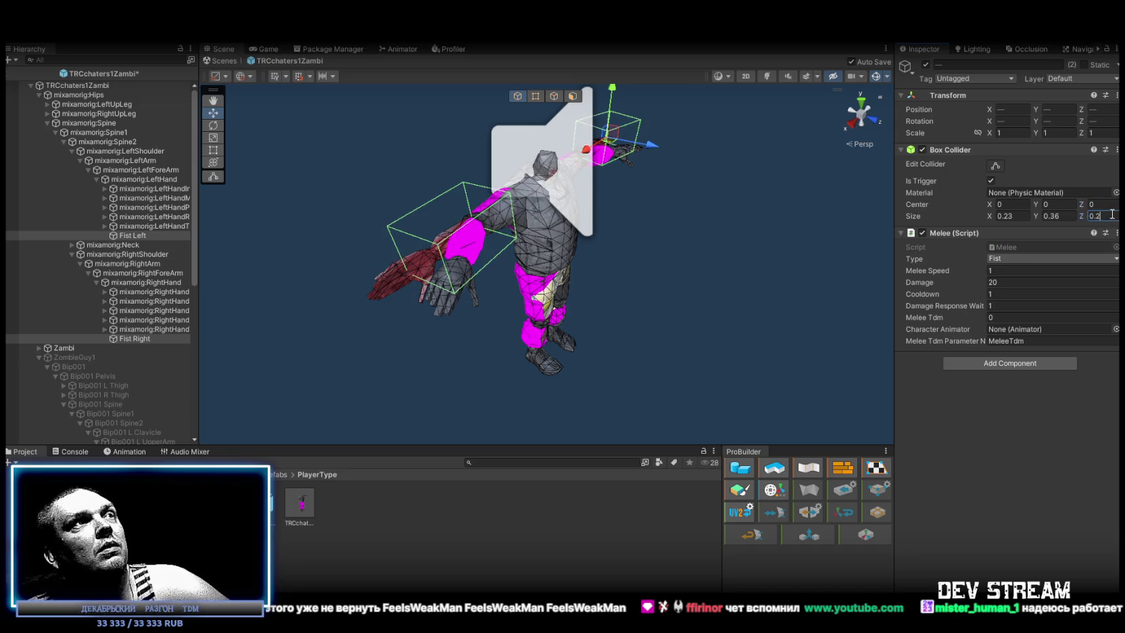
{"action": "left_click", "coordinate": [1007, 217]}
{"action": "type", "text": "0.2"}
{"action": "left_click", "coordinate": [1053, 215]}
{"action": "type", "text": "0.25"}
Reduce collider size Z to 0.15 and offset the centres to Y 0.15, Z 0.1.
{"action": "left_click_drag", "start_coordinate": [379, 169], "coordinate": [450, 131]}
{"action": "left_click_drag", "start_coordinate": [765, 213], "coordinate": [736, 198]}
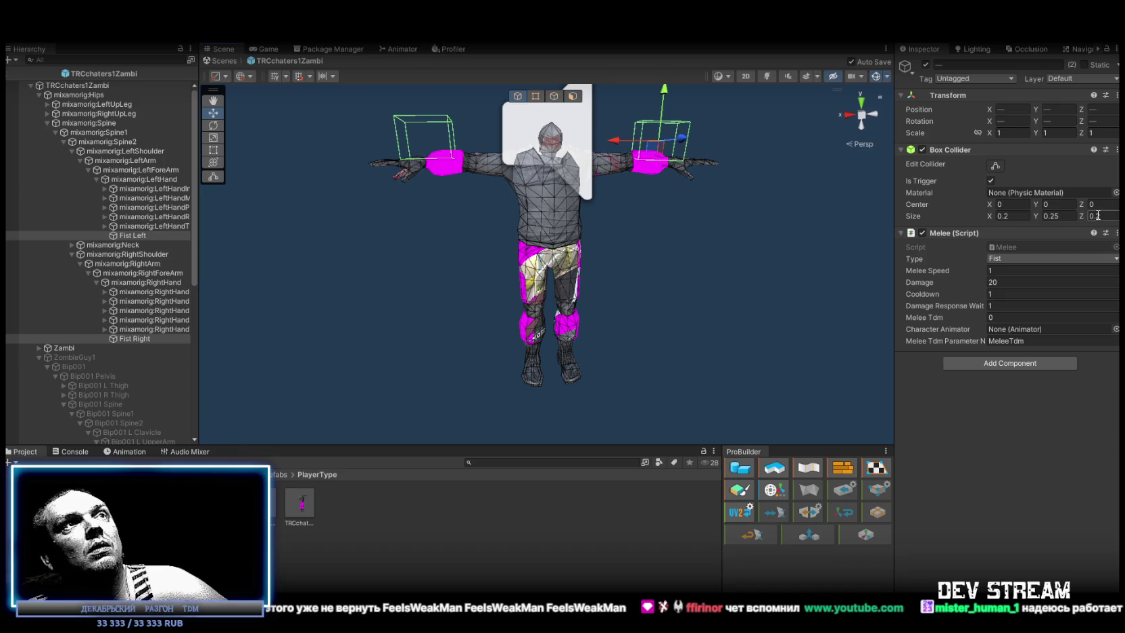
{"action": "left_click_drag", "start_coordinate": [1081, 214], "coordinate": [1080, 215]}
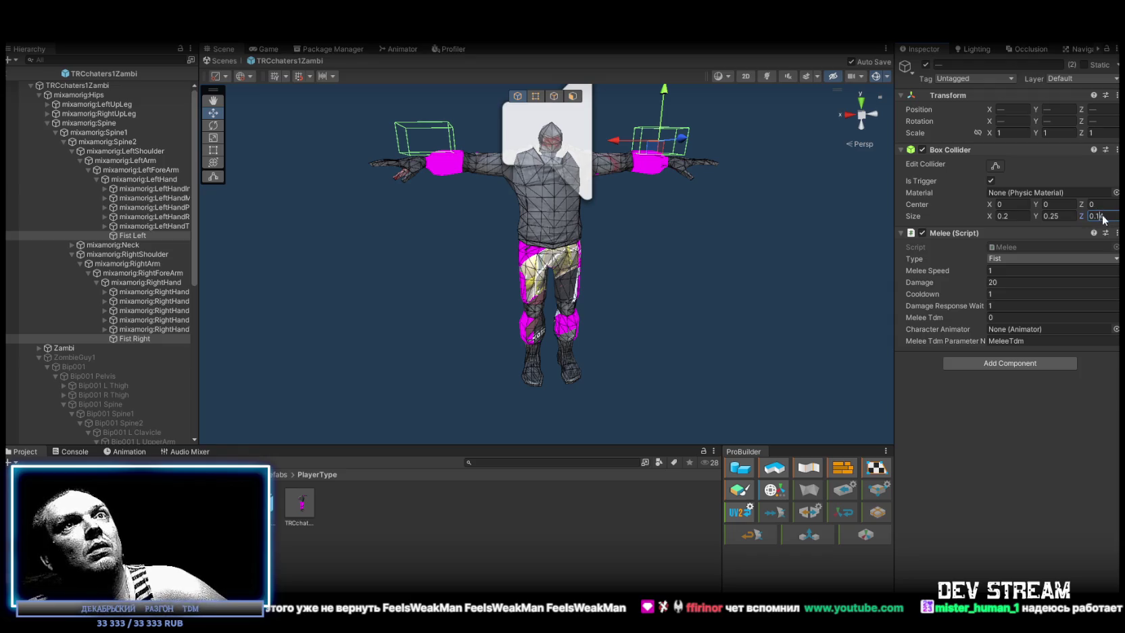
{"action": "left_click_drag", "start_coordinate": [1083, 207], "coordinate": [1087, 207]}
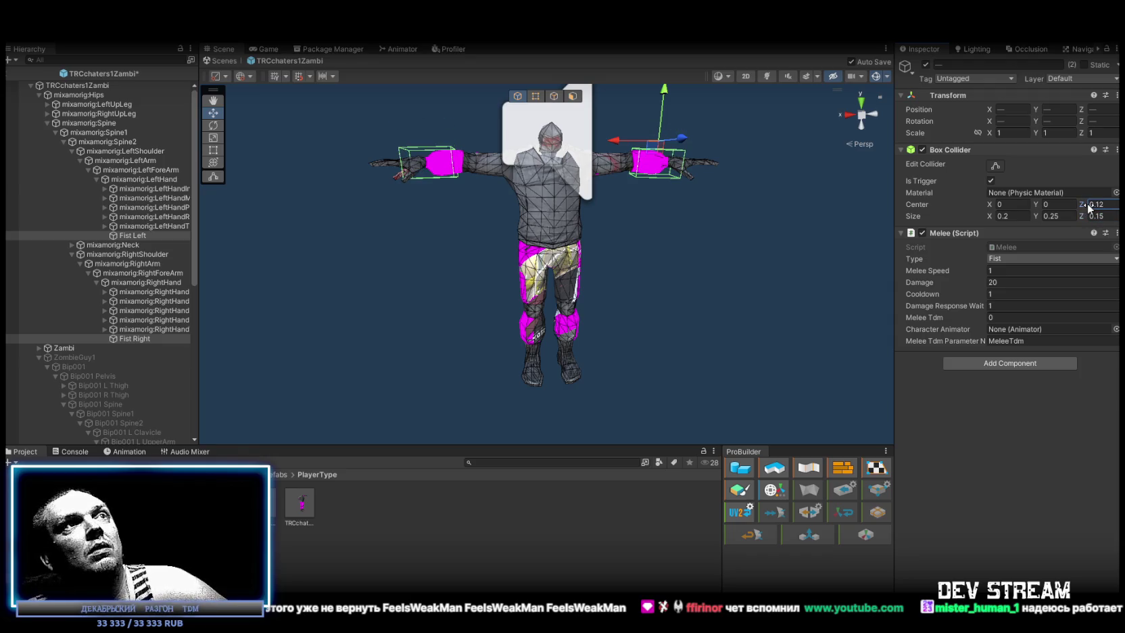
{"action": "type", "text": "0.15"}
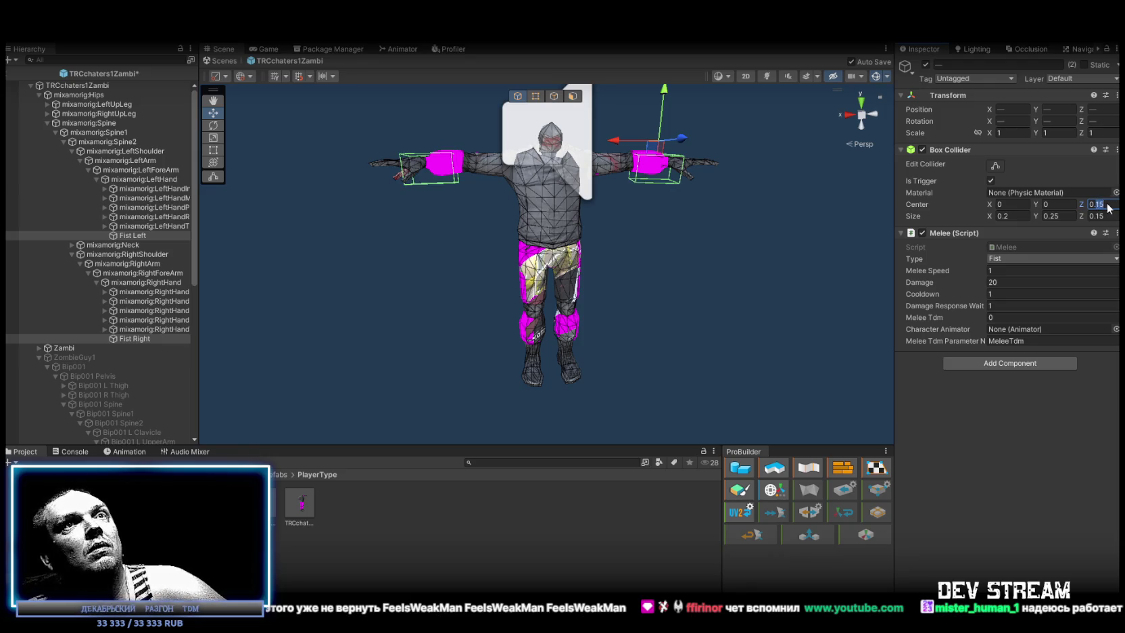
{"action": "key", "text": "BackSpace"}
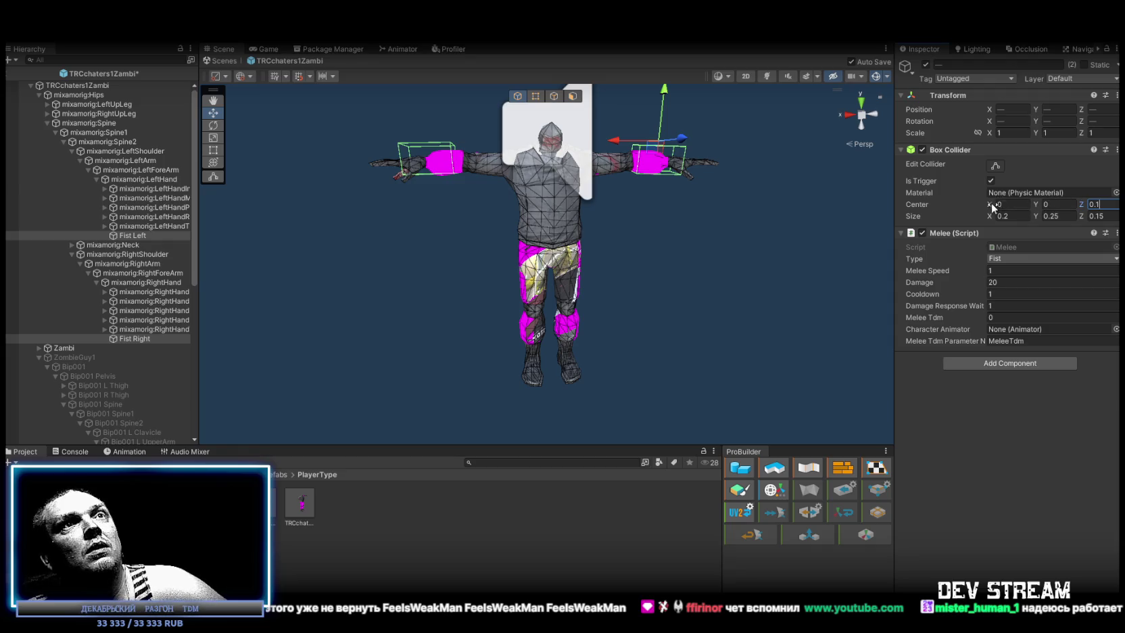
{"action": "left_click_drag", "start_coordinate": [988, 203], "coordinate": [1044, 208]}
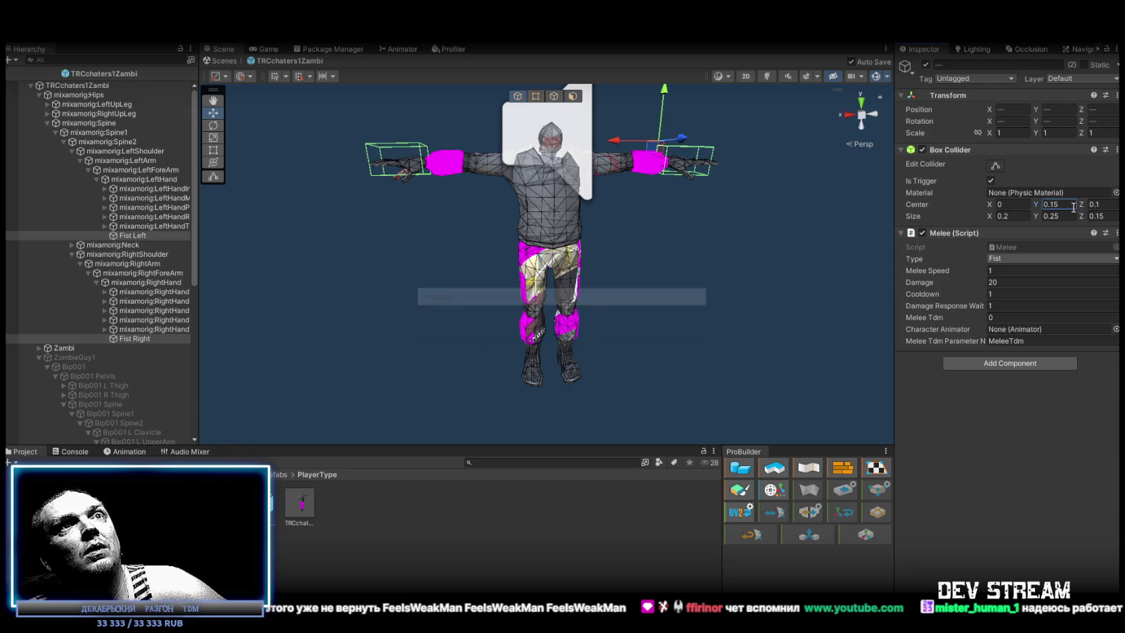
{"action": "mouse_move", "coordinate": [659, 203]}
{"action": "left_mouse_down", "text": "alt"}
{"action": "mouse_move", "coordinate": [670, 232]}
{"action": "mouse_move", "coordinate": [744, 305]}
{"action": "mouse_move", "coordinate": [571, 355]}
{"action": "mouse_move", "coordinate": [893, 350]}
{"action": "mouse_move", "coordinate": [724, 257]}
{"action": "left_mouse_up", "text": "alt"}
{"action": "left_click", "coordinate": [1110, 203]}
{"action": "type", "text": "0"}
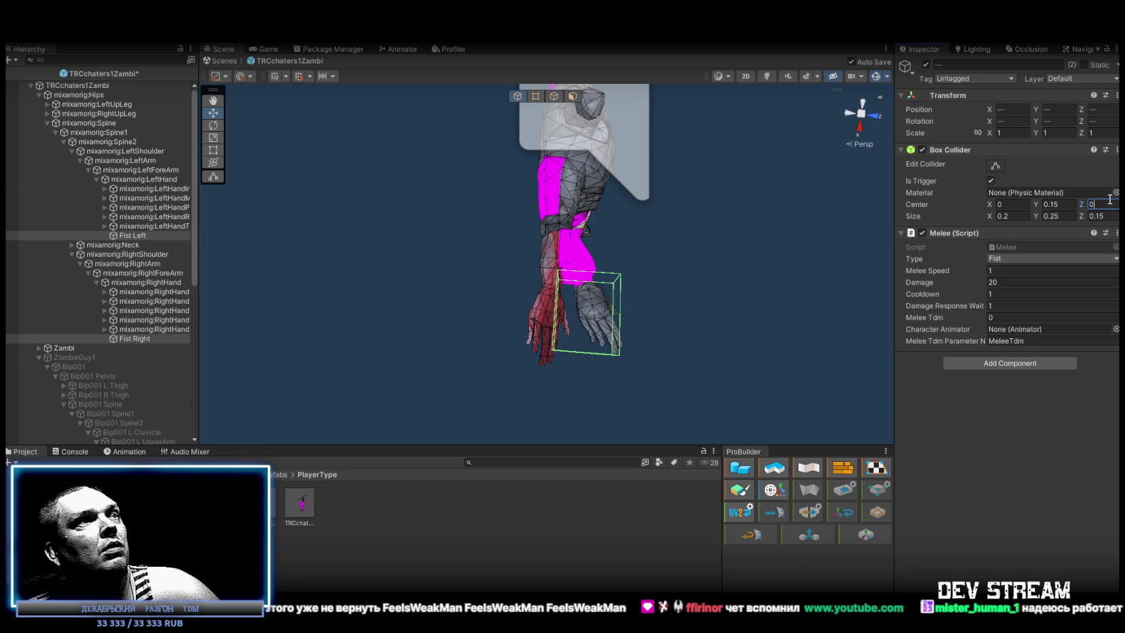
{"action": "key", "text": "ctrl+z"}
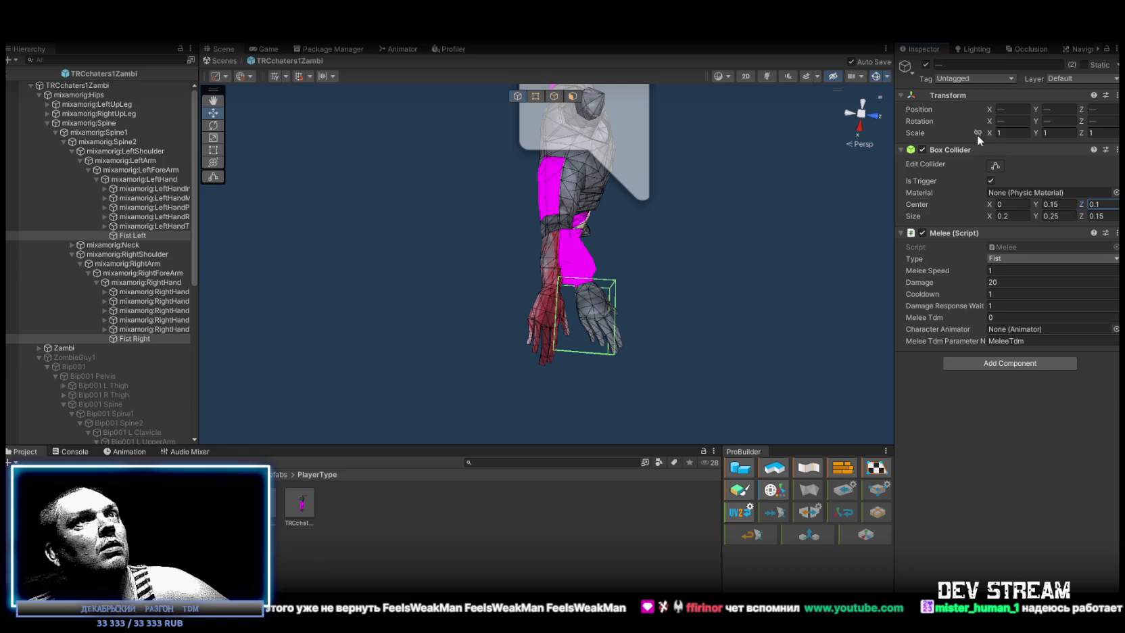
{"action": "left_click", "coordinate": [1018, 108]}
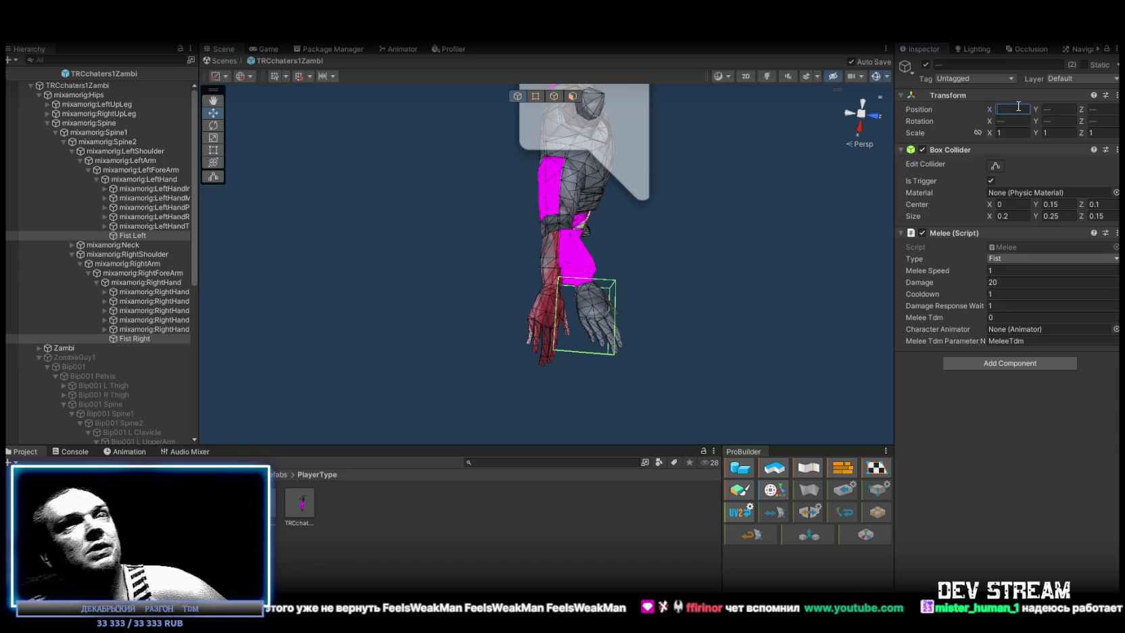
Zero the fists' Transform position and rotation on all three axes.
{"action": "type", "text": "0"}
{"action": "left_click", "coordinate": [1015, 121]}
{"action": "type", "text": "0"}
{"action": "left_click", "coordinate": [1059, 109]}
{"action": "type", "text": "0"}
{"action": "left_click", "coordinate": [1060, 121]}
{"action": "type", "text": "0"}
{"action": "left_click", "coordinate": [1102, 108]}
{"action": "type", "text": "0"}
{"action": "left_click", "coordinate": [1102, 121]}
{"action": "type", "text": "0"}
{"action": "mouse_move", "coordinate": [669, 217]}
{"action": "left_mouse_down"}
{"action": "mouse_move", "coordinate": [606, 196]}
{"action": "mouse_move", "coordinate": [576, 171]}
{"action": "mouse_move", "coordinate": [493, 156]}
{"action": "mouse_move", "coordinate": [445, 120]}
{"action": "left_mouse_up"}
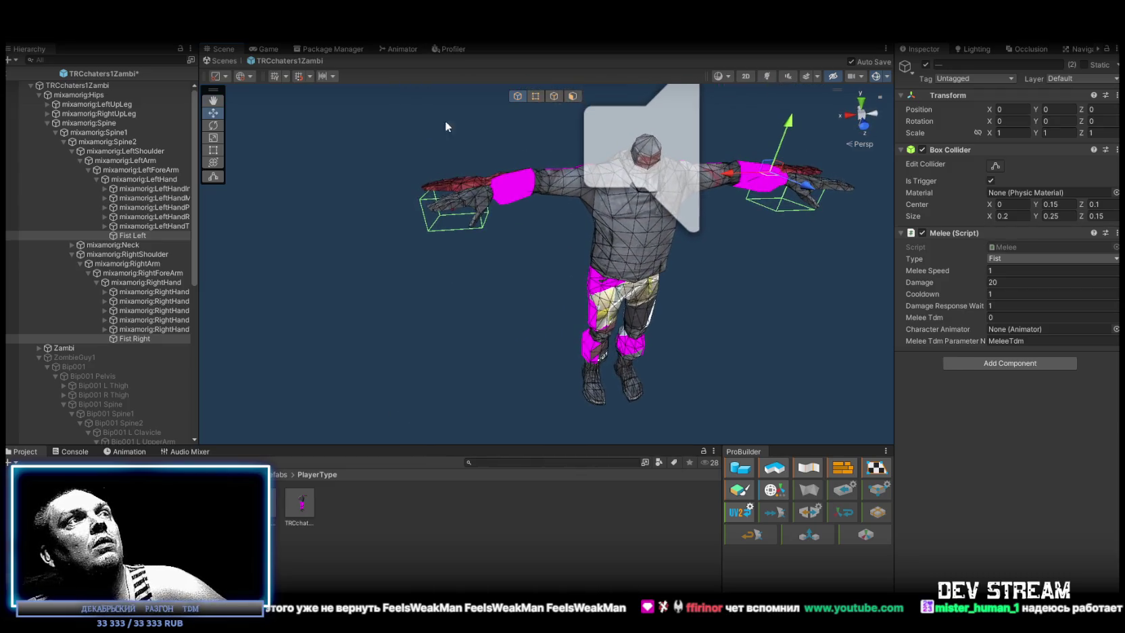
Set the hitbox centre Z to 0, keeping Y at 0.15, and check from several angles.
{"action": "left_click", "coordinate": [1068, 208]}
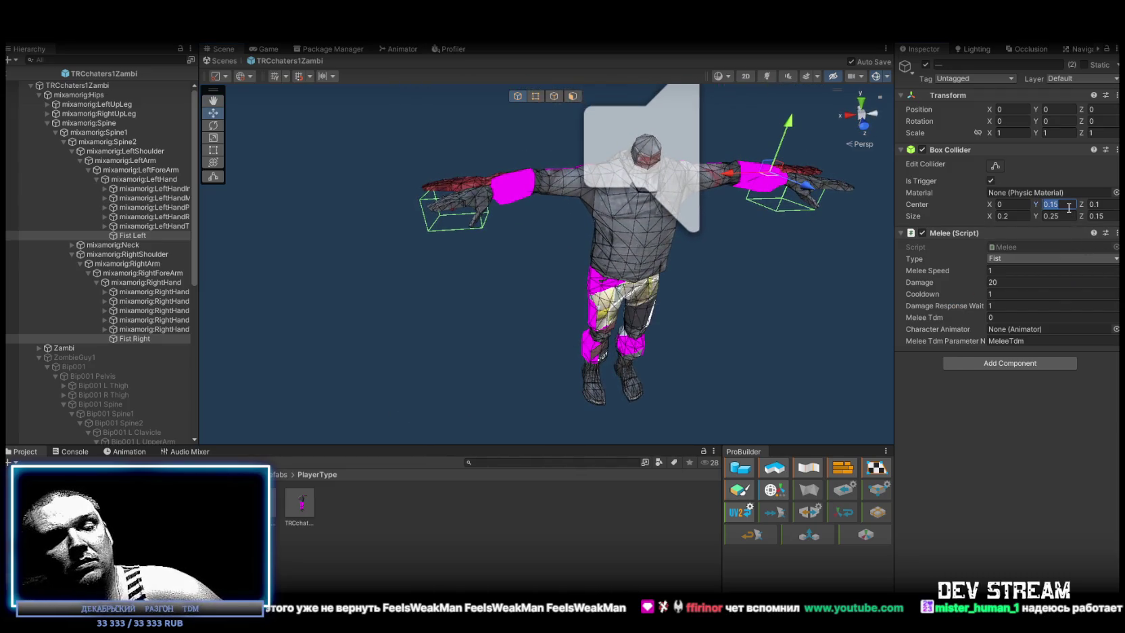
{"action": "type", "text": "0"}
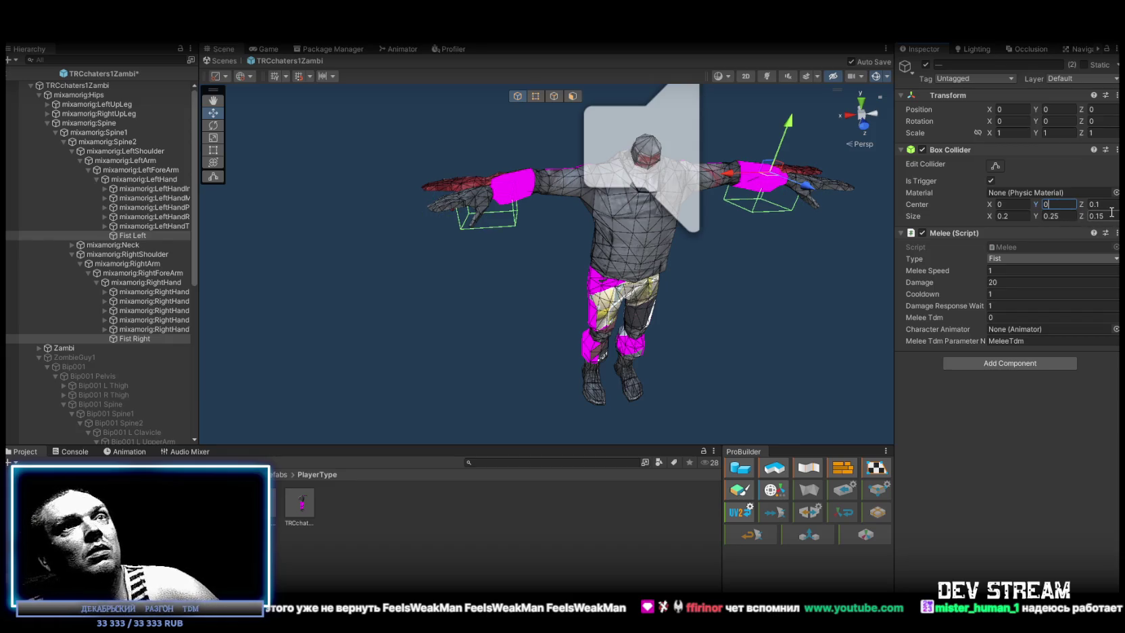
{"action": "key", "text": "Escape"}
{"action": "left_click", "coordinate": [1109, 206]}
{"action": "type", "text": "0"}
{"action": "mouse_move", "coordinate": [710, 304]}
{"action": "left_mouse_down"}
{"action": "mouse_move", "coordinate": [728, 327]}
{"action": "mouse_move", "coordinate": [1008, 383]}
{"action": "mouse_move", "coordinate": [1016, 411]}
{"action": "left_mouse_up"}
{"action": "mouse_move", "coordinate": [662, 253]}
{"action": "left_mouse_down"}
{"action": "mouse_move", "coordinate": [599, 271]}
{"action": "mouse_move", "coordinate": [422, 236]}
{"action": "left_mouse_up"}
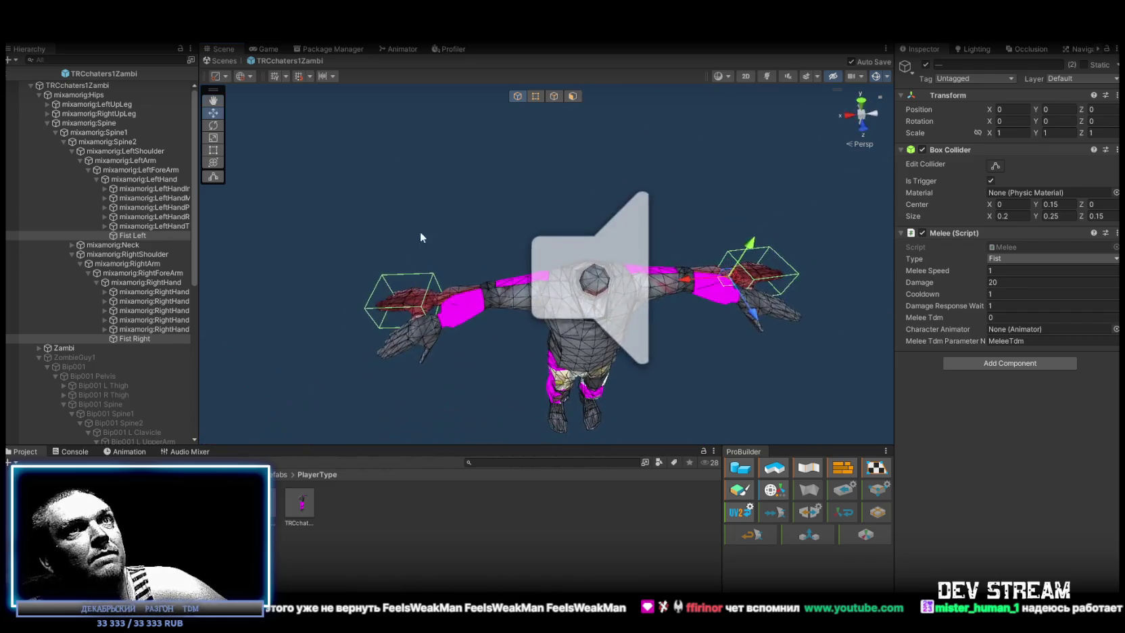
Assign the TRCchaters1Zambi animator to the Melee script and set Cooldown 3, keeping Damage 20.
{"action": "left_click", "coordinate": [1012, 283]}
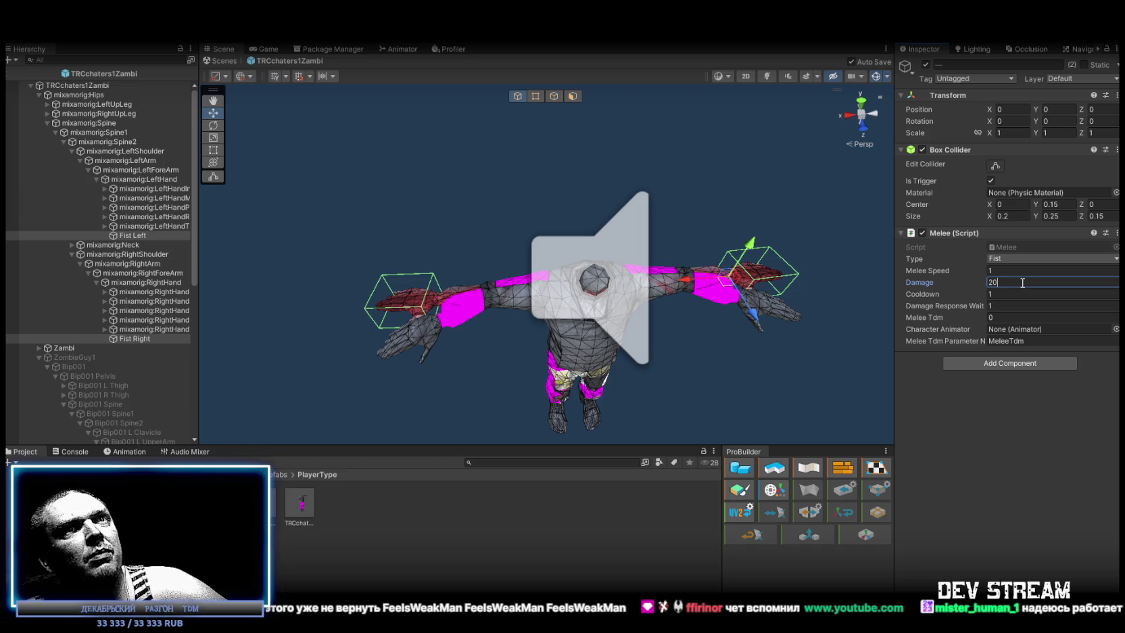
{"action": "key", "text": "Return"}
{"action": "left_click_drag", "start_coordinate": [648, 188], "coordinate": [1005, 335]}
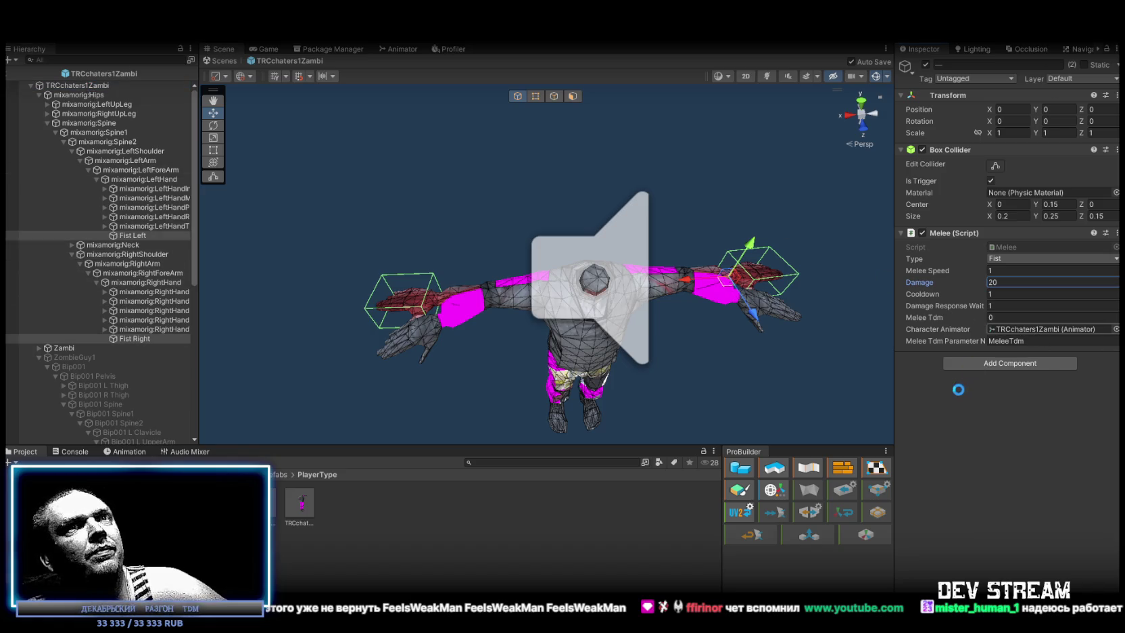
{"action": "left_click", "coordinate": [1014, 294]}
{"action": "type", "text": "3"}
{"action": "left_click", "coordinate": [1014, 282]}
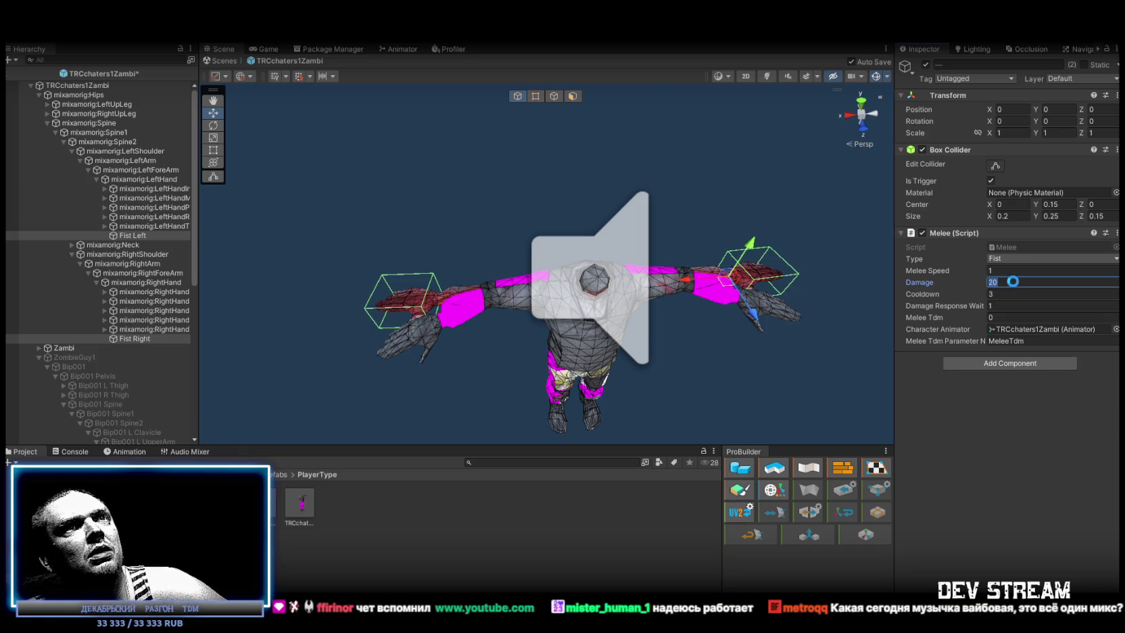
{"action": "left_click", "coordinate": [1018, 468]}
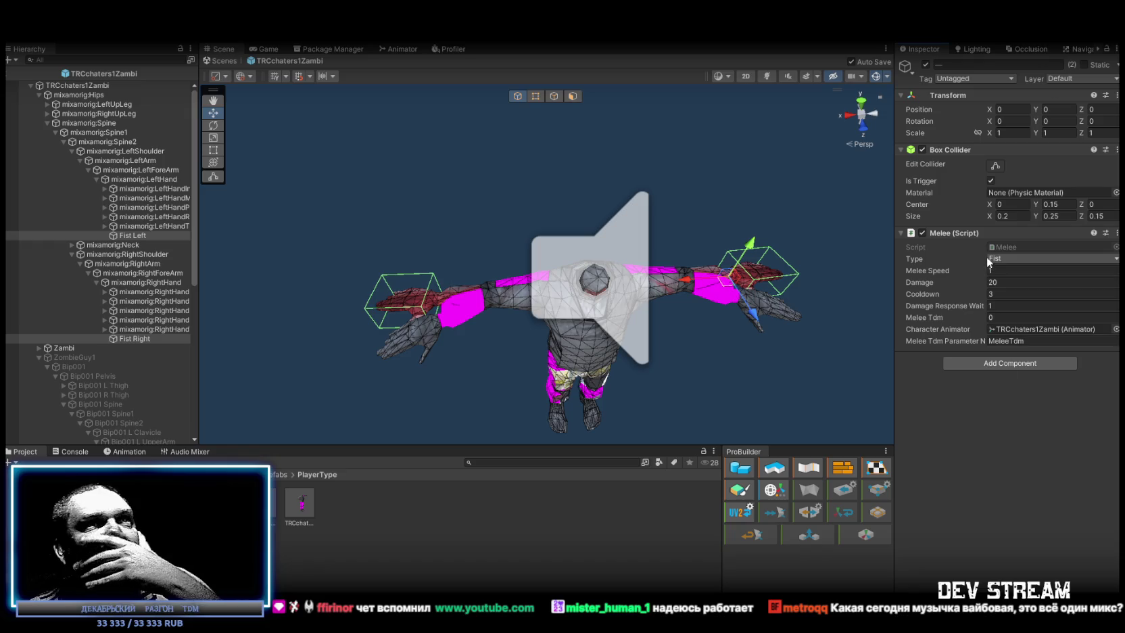
Set the TRCchaters1Zambi root's Delayed Ragdoll Freeze Delay to 10.
{"action": "left_click", "coordinate": [91, 84]}
{"action": "scroll", "coordinate": [1048, 293], "scroll_direction": "down", "scroll_amount": 10}
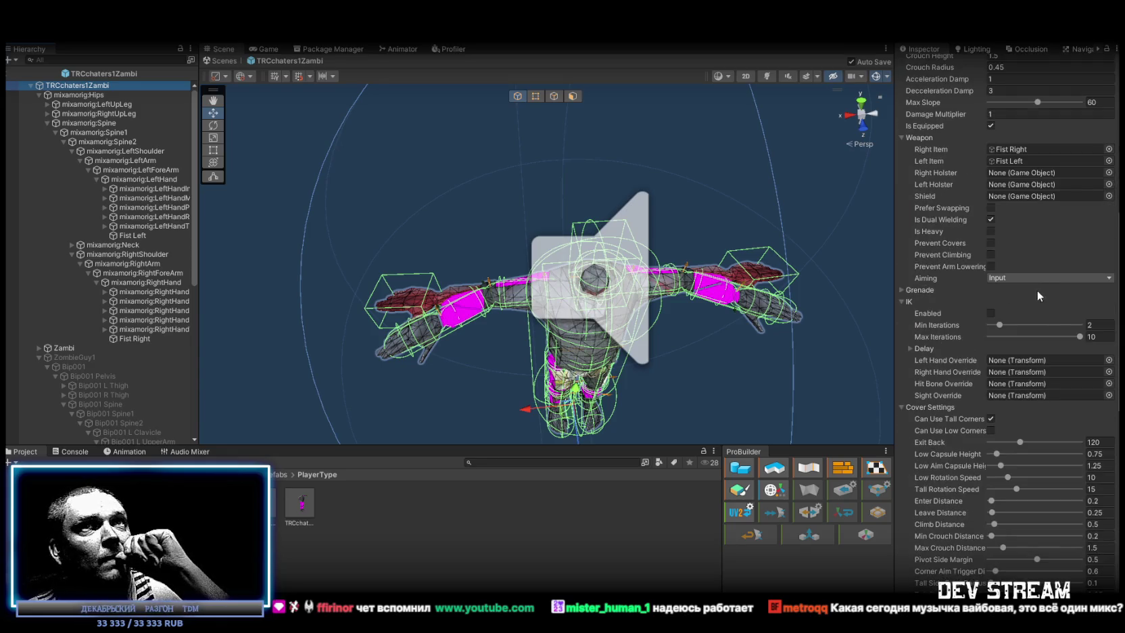
{"action": "scroll", "coordinate": [1038, 290], "scroll_direction": "up", "scroll_amount": 10}
{"action": "left_click", "coordinate": [901, 268]}
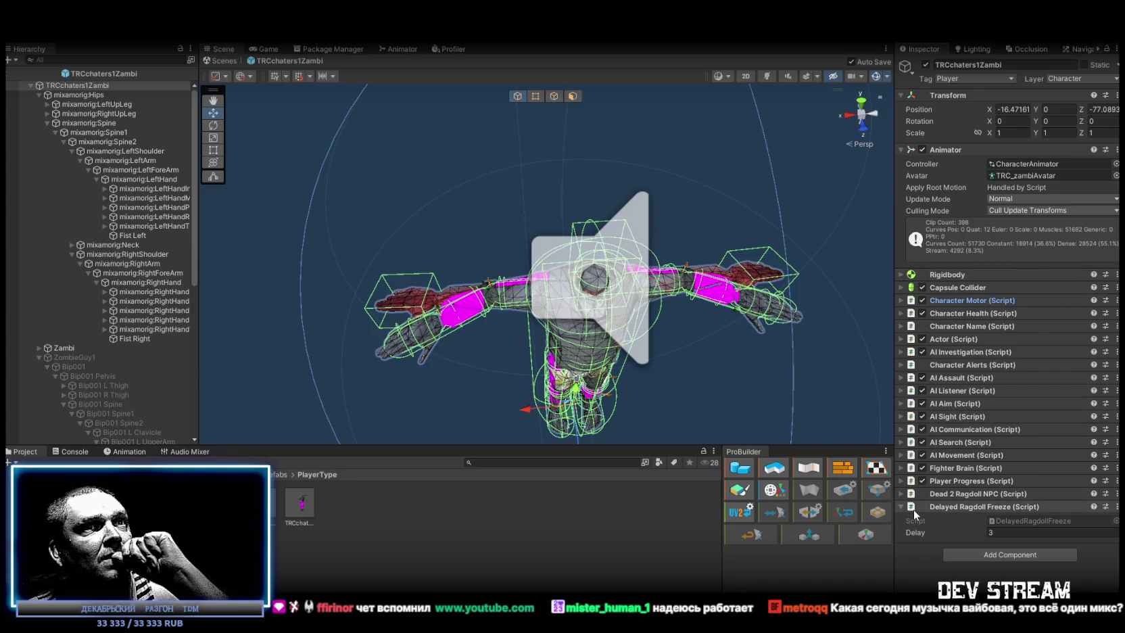
{"action": "left_click", "coordinate": [298, 504]}
{"action": "scroll", "coordinate": [1005, 378], "scroll_direction": "down", "scroll_amount": 10}
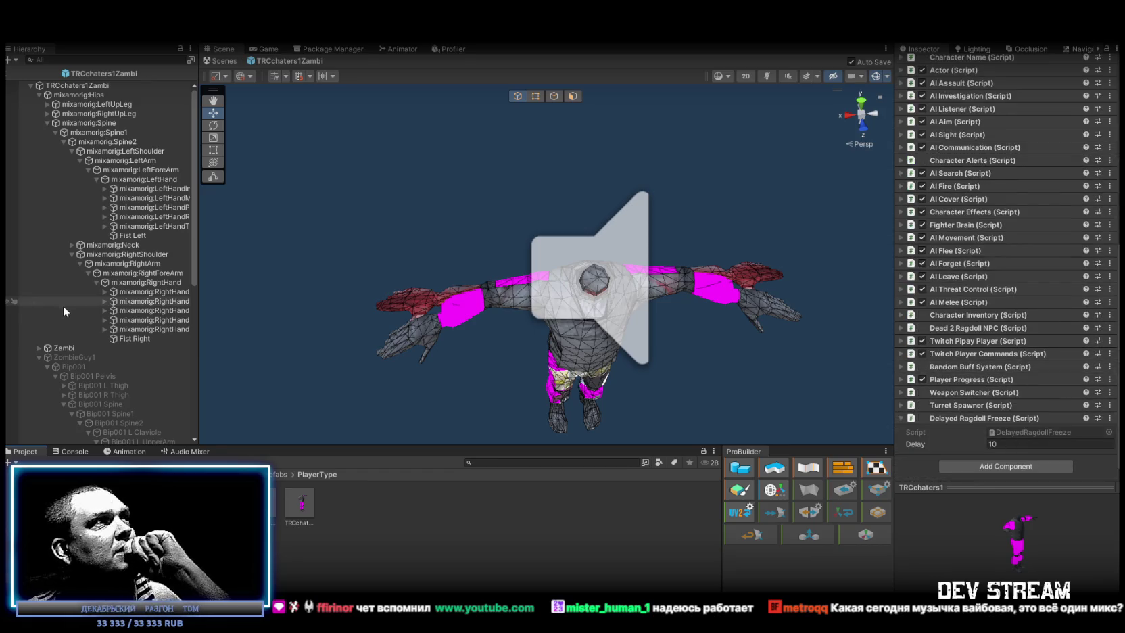
{"action": "left_click", "coordinate": [100, 86]}
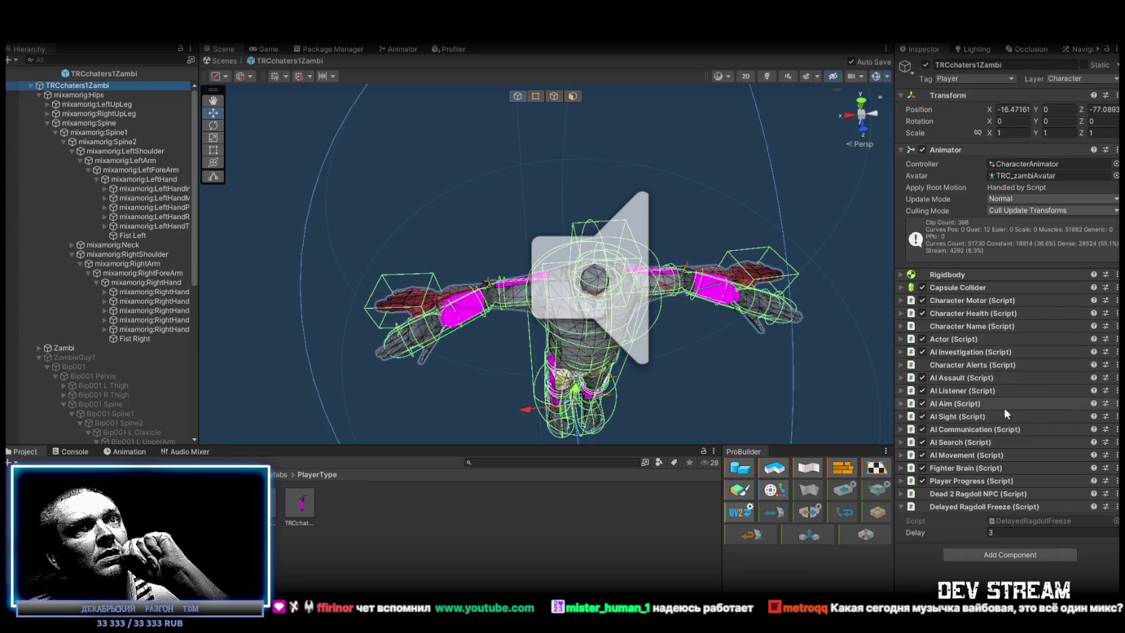
{"action": "left_click", "coordinate": [1009, 532]}
{"action": "type", "text": "0"}
{"action": "key", "text": "Return"}
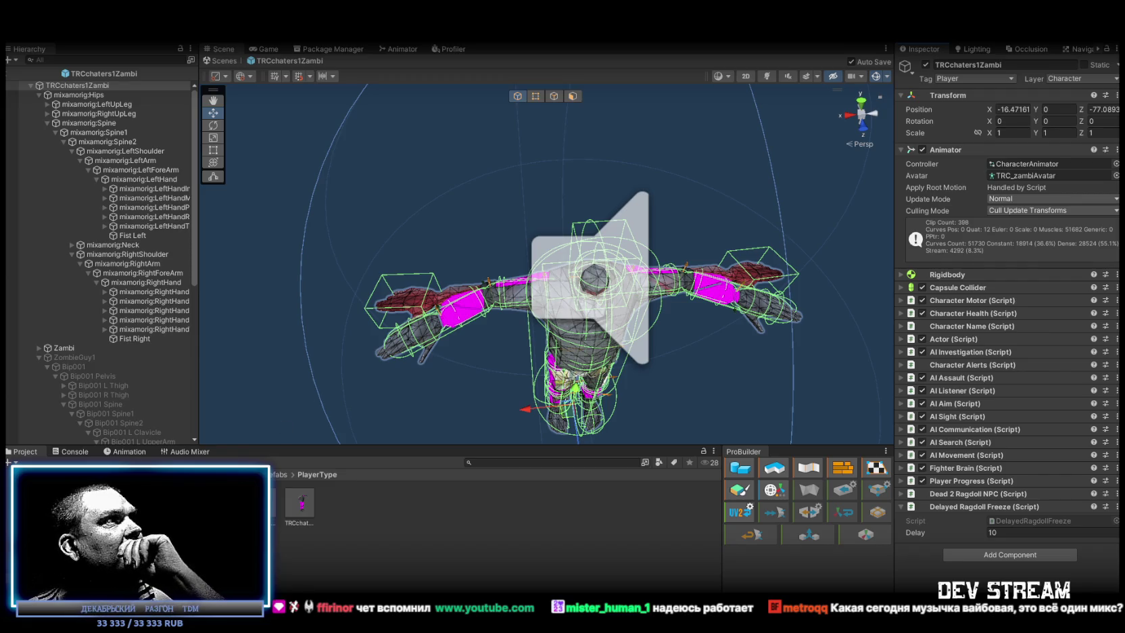
Browse from the Prefabs folder into the Models folder of TRC textures and models.
{"action": "left_click", "coordinate": [244, 474]}
{"action": "left_click", "coordinate": [230, 474]}
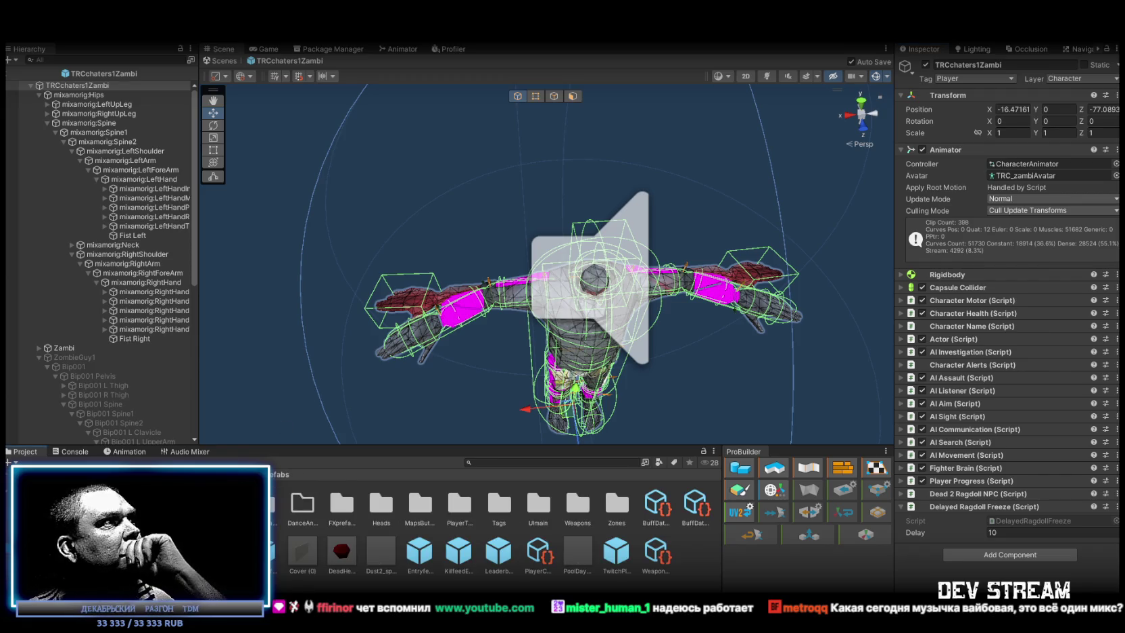
{"action": "left_click", "coordinate": [101, 514]}
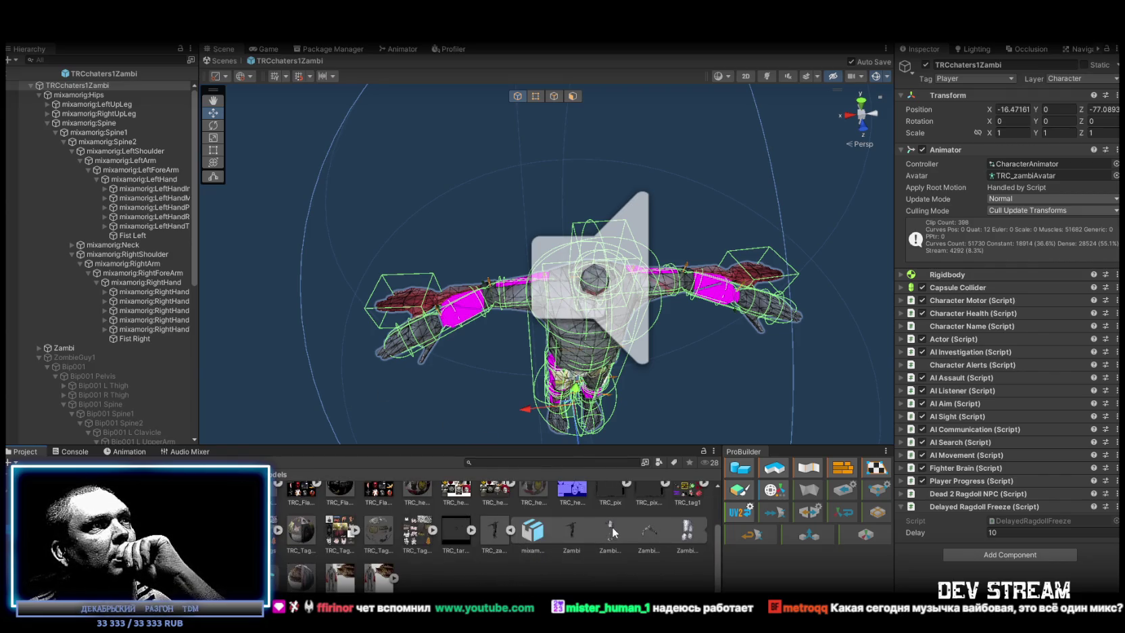
{"action": "scroll", "coordinate": [524, 536], "scroll_direction": "up", "scroll_amount": 2}
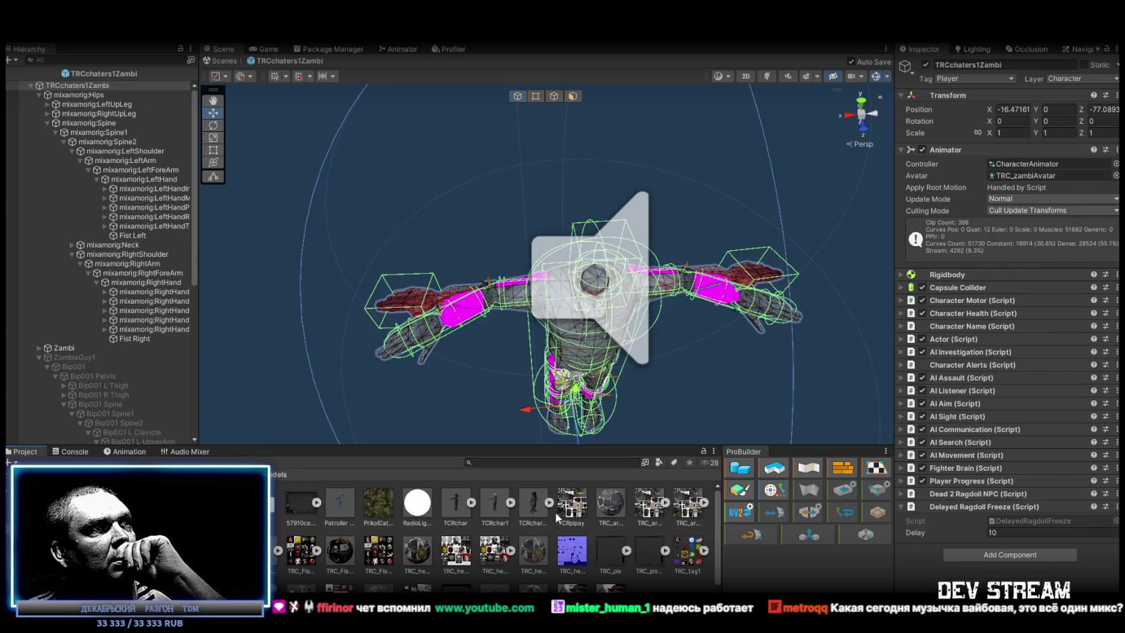
Add the TCRchar props model, duplicate its Zambi_Head mesh, and parent the copy under mixamorig:HeadTop_End.
{"action": "left_click", "coordinate": [528, 505]}
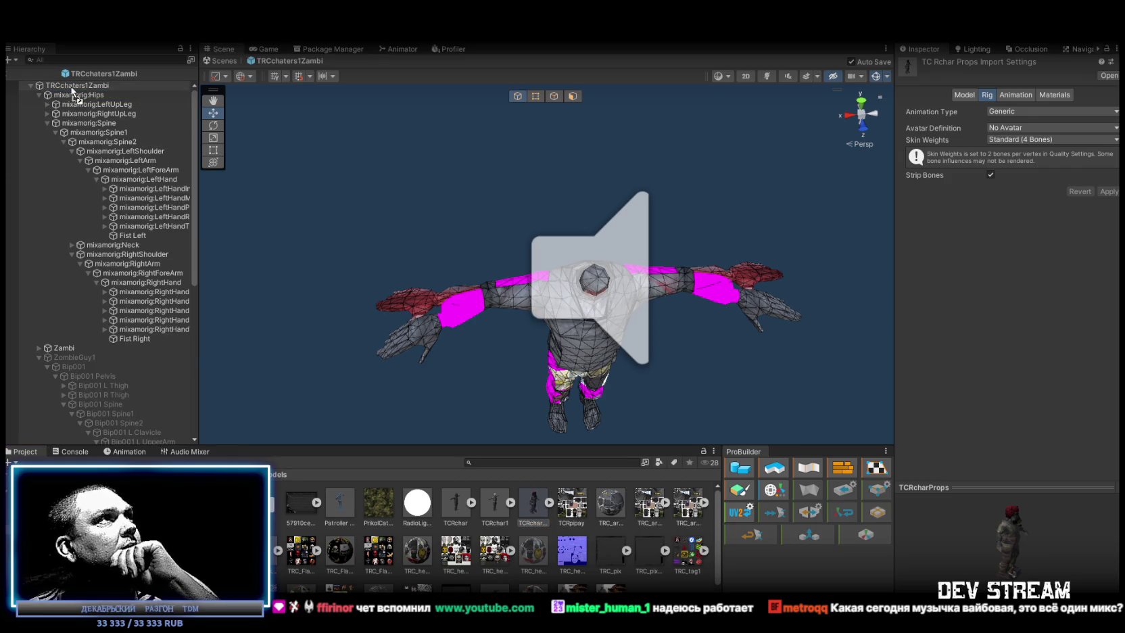
{"action": "left_click_drag", "start_coordinate": [74, 86], "coordinate": [73, 86]}
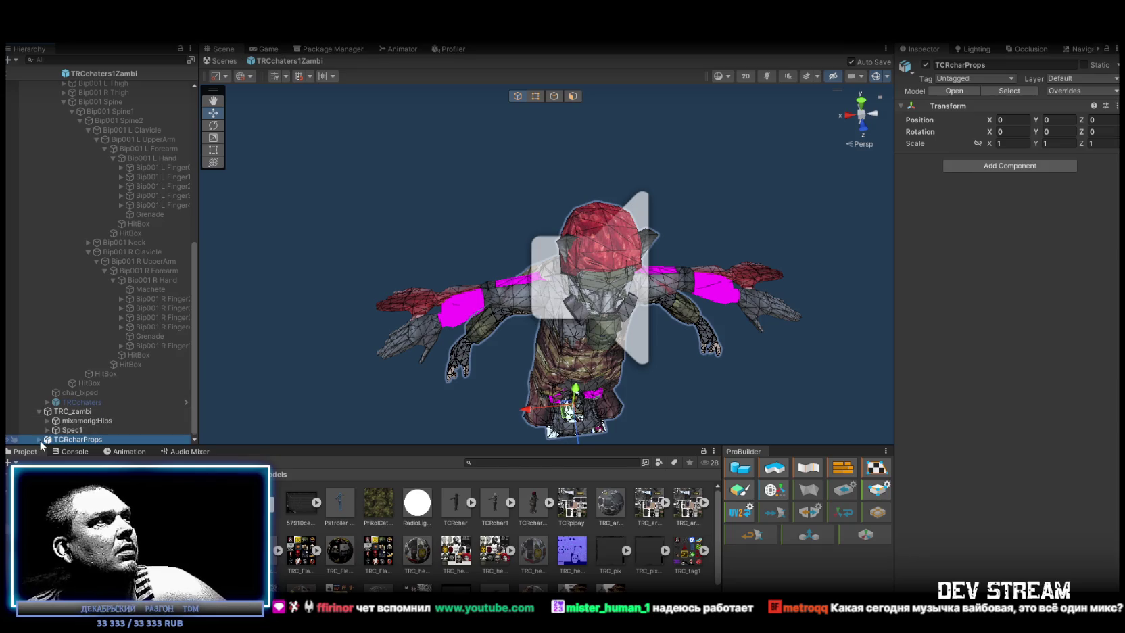
{"action": "left_click", "coordinate": [39, 440]}
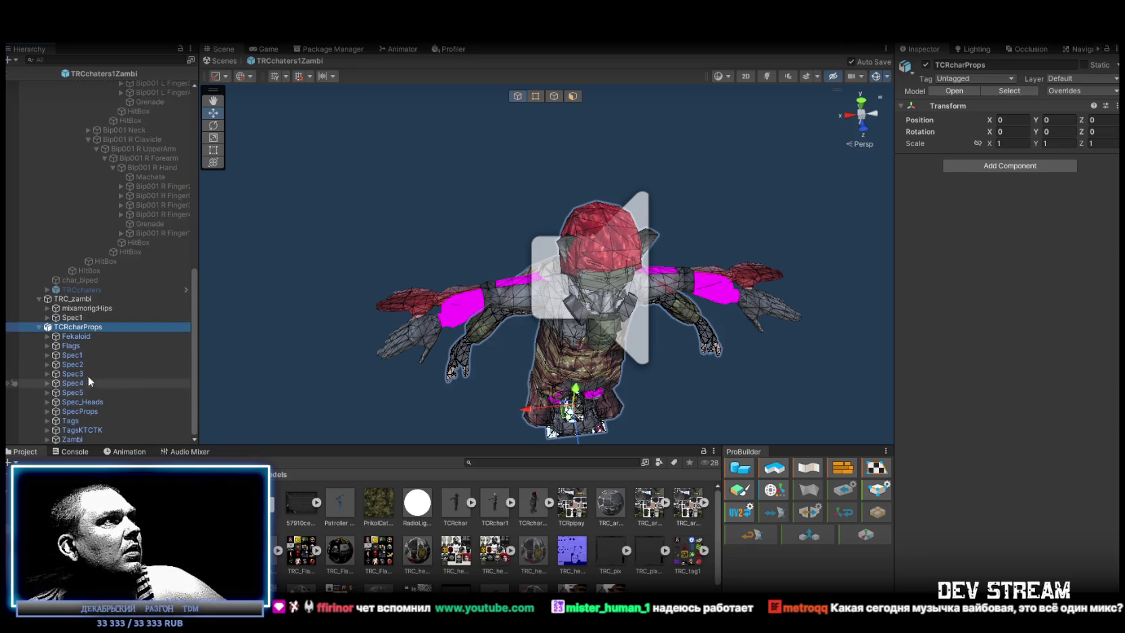
{"action": "left_click", "coordinate": [48, 439]}
{"action": "left_click", "coordinate": [101, 430]}
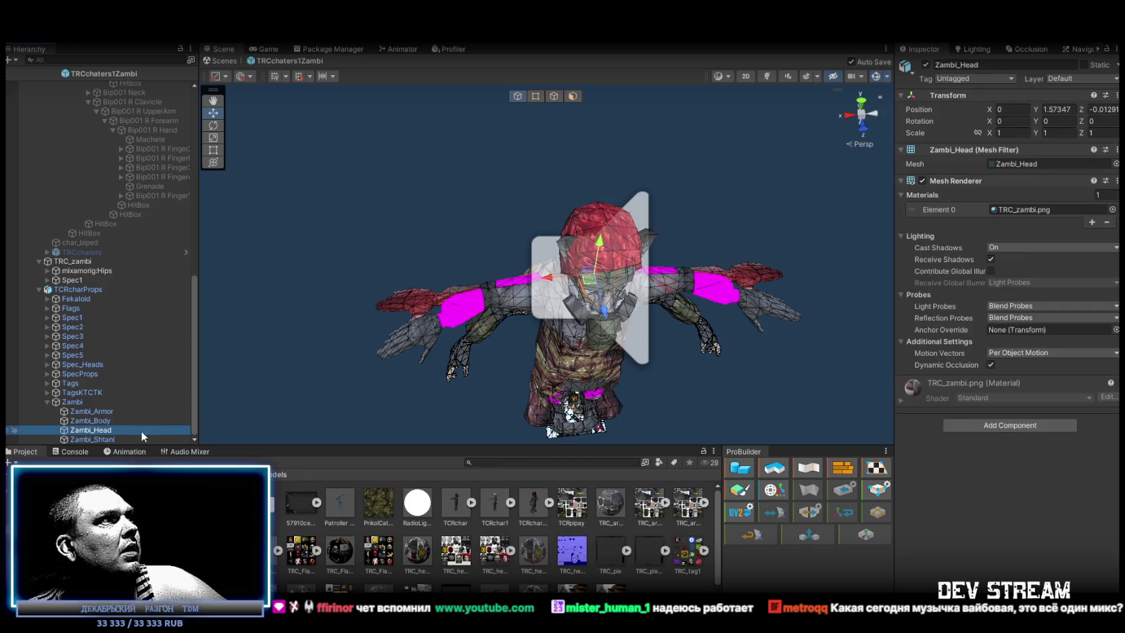
{"action": "key", "text": "ctrl+d"}
{"action": "mouse_move", "coordinate": [112, 441]}
{"action": "left_mouse_down"}
{"action": "mouse_move", "coordinate": [133, 169]}
{"action": "mouse_move", "coordinate": [123, 87]}
{"action": "mouse_move", "coordinate": [121, 235]}
{"action": "left_mouse_up"}
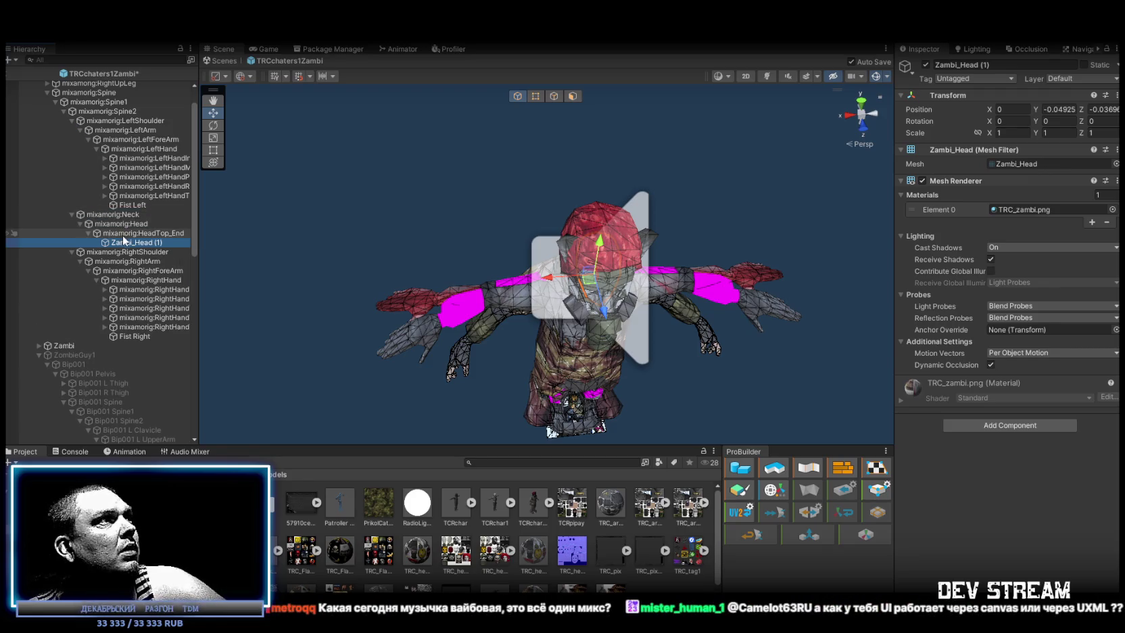
Remove TCRcharProps from the prefab and rename the head copy to Zambi_Head.
{"action": "scroll", "coordinate": [123, 365], "scroll_direction": "down", "scroll_amount": 10}
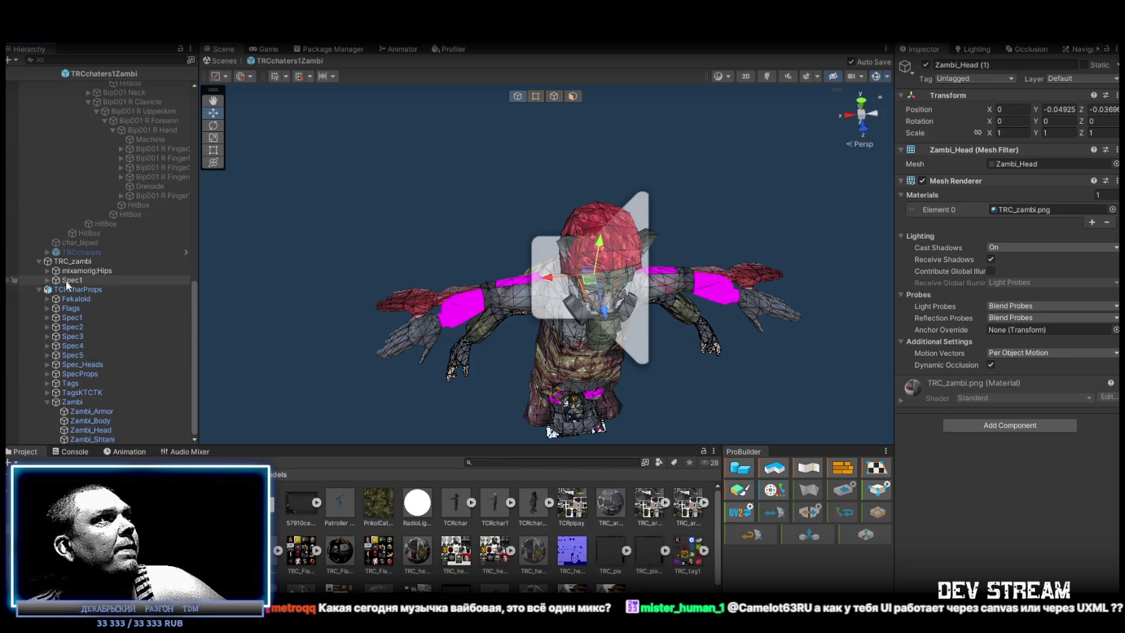
{"action": "left_click", "coordinate": [68, 290]}
{"action": "key", "text": "ctrl+z"}
{"action": "scroll", "coordinate": [105, 235], "scroll_direction": "up", "scroll_amount": 10}
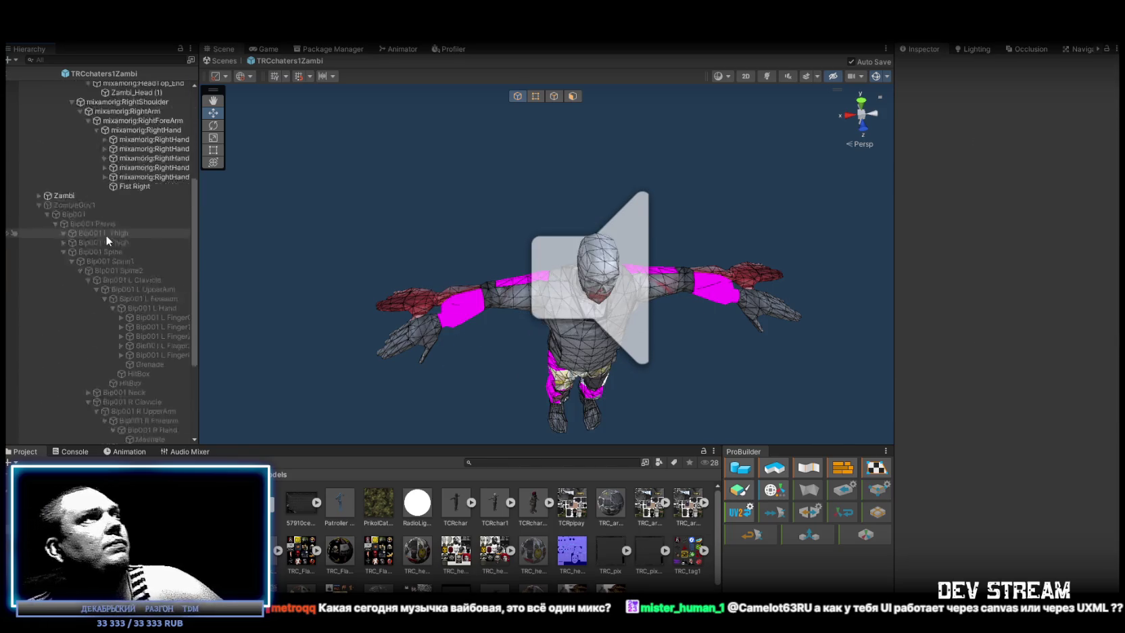
{"action": "scroll", "coordinate": [107, 235], "scroll_direction": "up", "scroll_amount": 5}
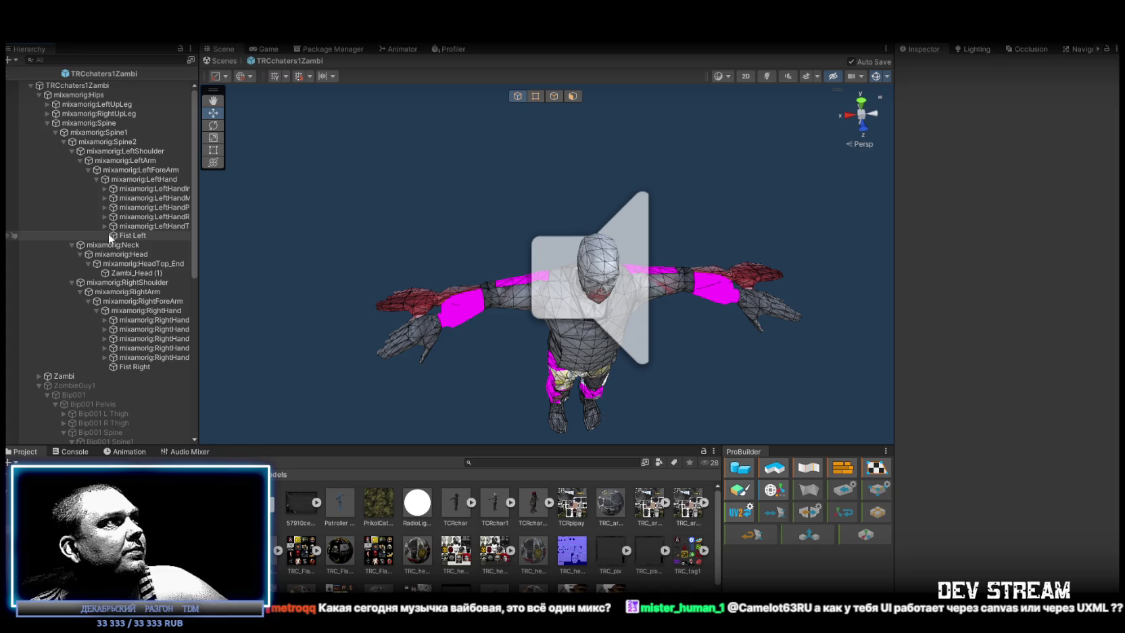
{"action": "left_click", "coordinate": [140, 273]}
{"action": "left_click", "coordinate": [167, 274]}
{"action": "key", "text": "Return"}
Focus the view on the head and nudge it along its Z axis.
{"action": "key", "text": "f"}
{"action": "mouse_move", "coordinate": [490, 211]}
{"action": "left_mouse_down"}
{"action": "mouse_move", "coordinate": [547, 221]}
{"action": "mouse_move", "coordinate": [509, 264]}
{"action": "mouse_move", "coordinate": [535, 186]}
{"action": "mouse_move", "coordinate": [583, 426]}
{"action": "mouse_move", "coordinate": [550, 284]}
{"action": "mouse_move", "coordinate": [585, 287]}
{"action": "left_mouse_up"}
{"action": "mouse_move", "coordinate": [599, 237]}
{"action": "left_mouse_down"}
{"action": "mouse_move", "coordinate": [673, 234]}
{"action": "mouse_move", "coordinate": [626, 228]}
{"action": "left_mouse_up"}
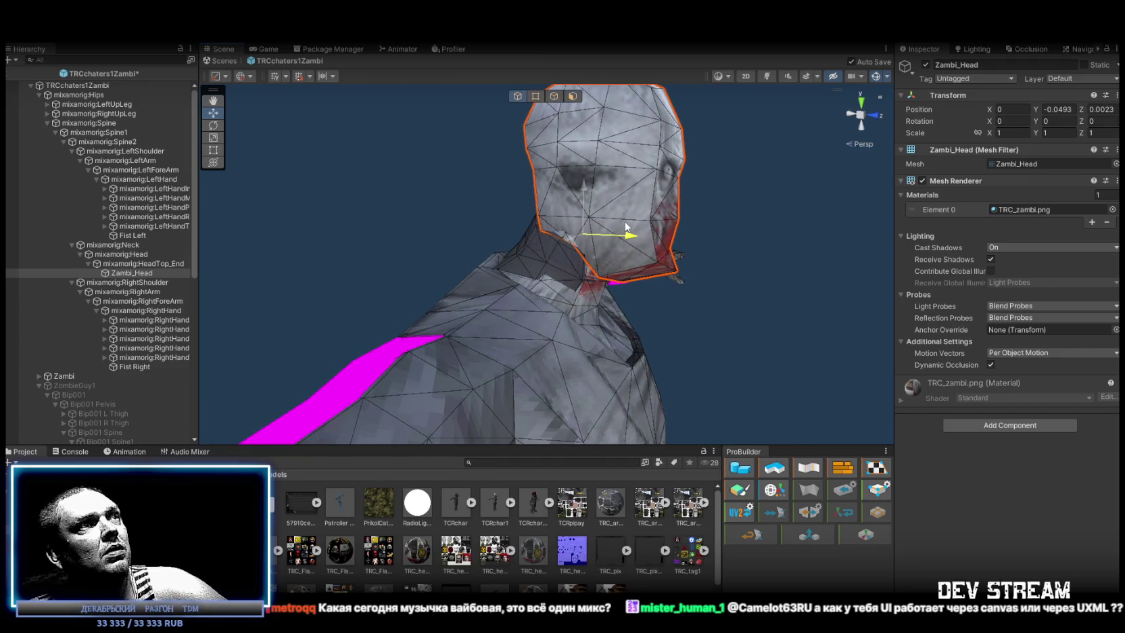
{"action": "key", "text": "ctrl+z"}
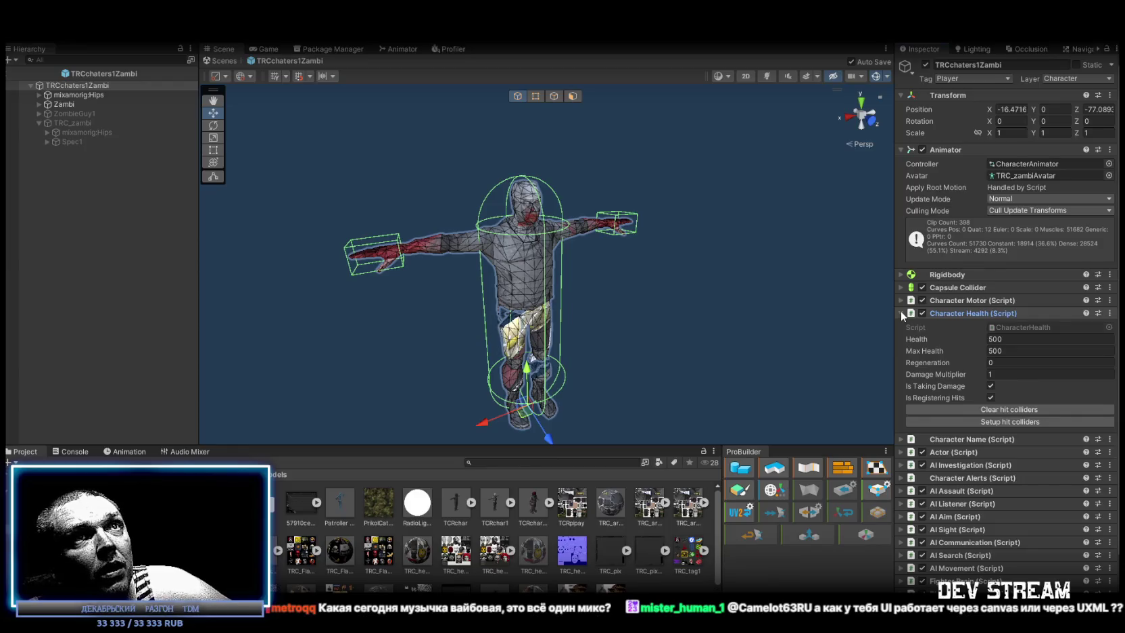
Set Character Health Regeneration to 1 and Max Health to 250.
{"action": "left_click", "coordinate": [1013, 362]}
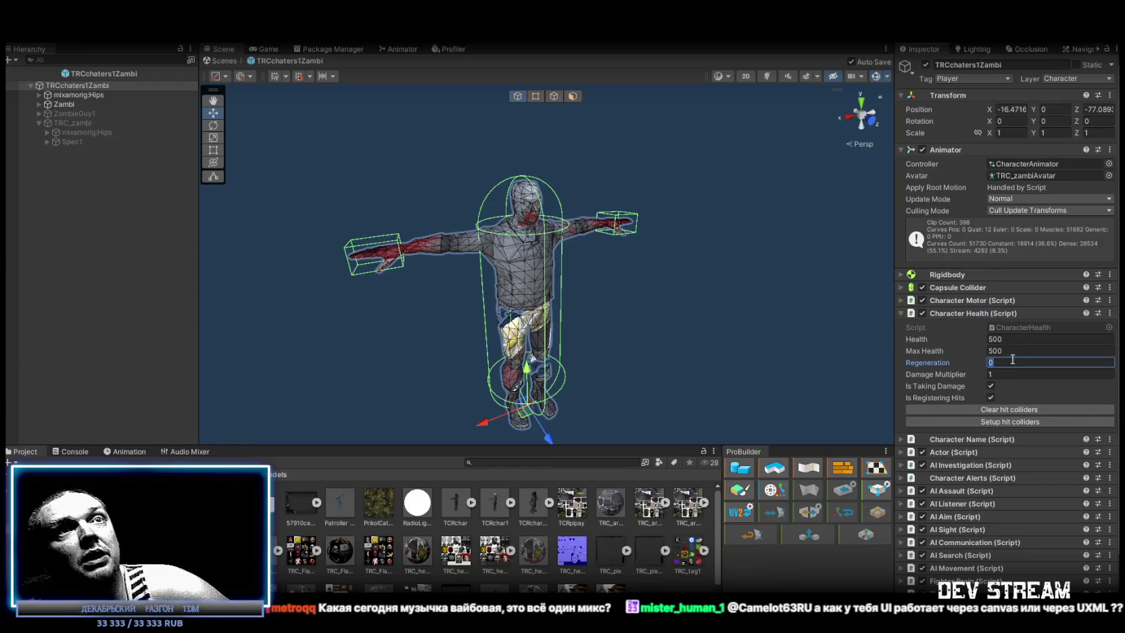
{"action": "type", "text": "1"}
{"action": "left_click", "coordinate": [993, 339]}
{"action": "type", "text": "250"}
{"action": "key", "text": "Tab"}
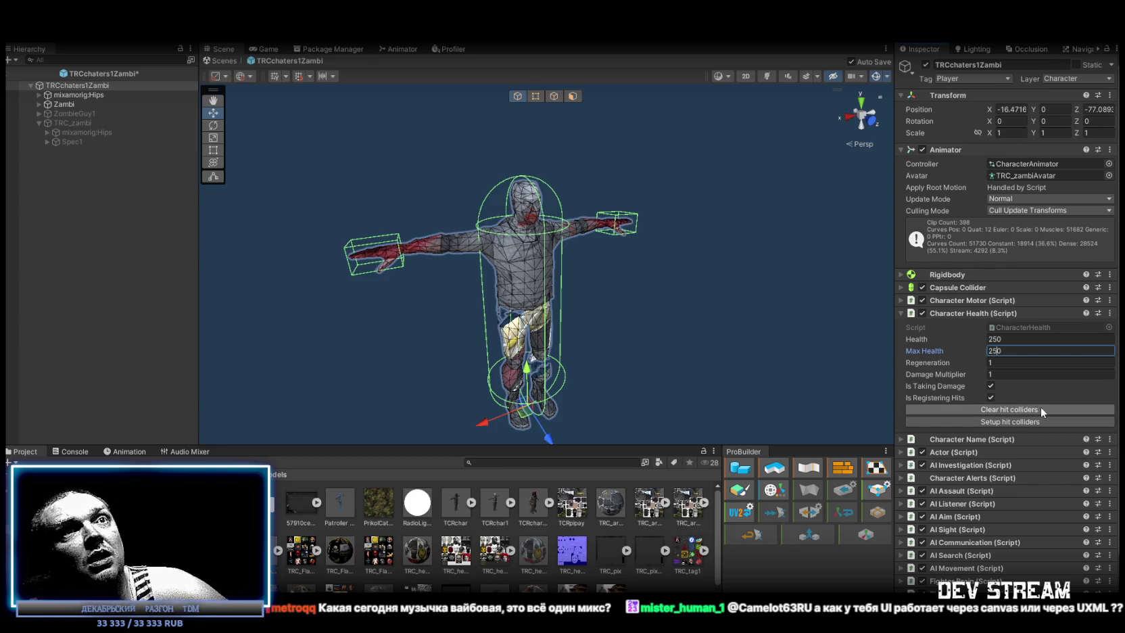
Clear the character's hit colliders and view the TRCchaters1Zambi root front-on.
{"action": "left_click", "coordinate": [1041, 407]}
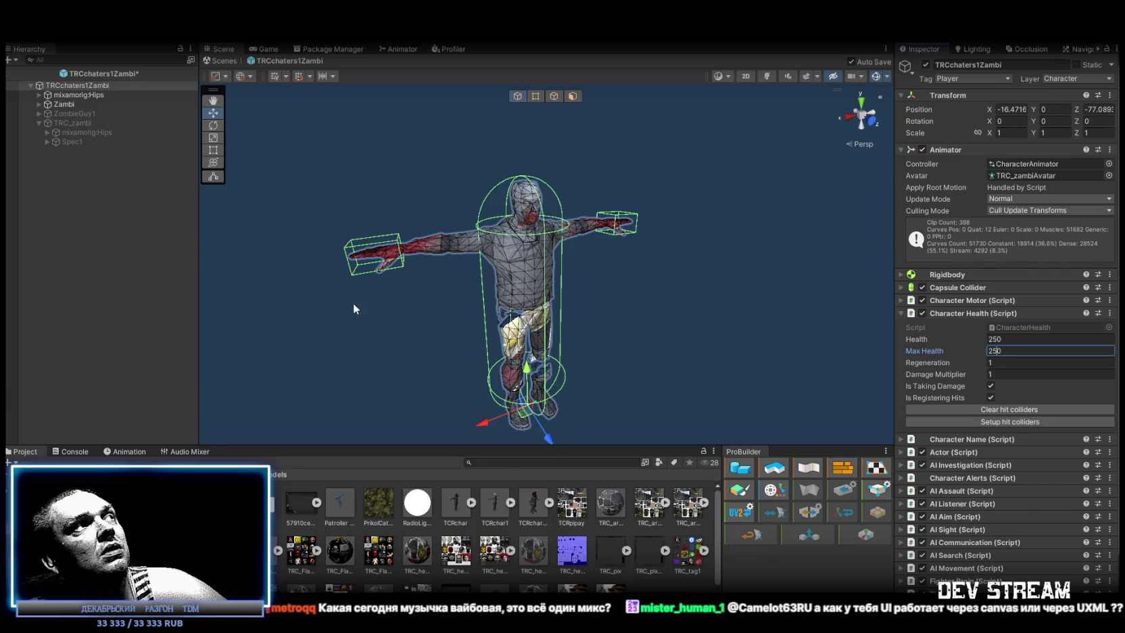
{"action": "left_click", "coordinate": [81, 94]}
{"action": "left_click", "coordinate": [77, 86]}
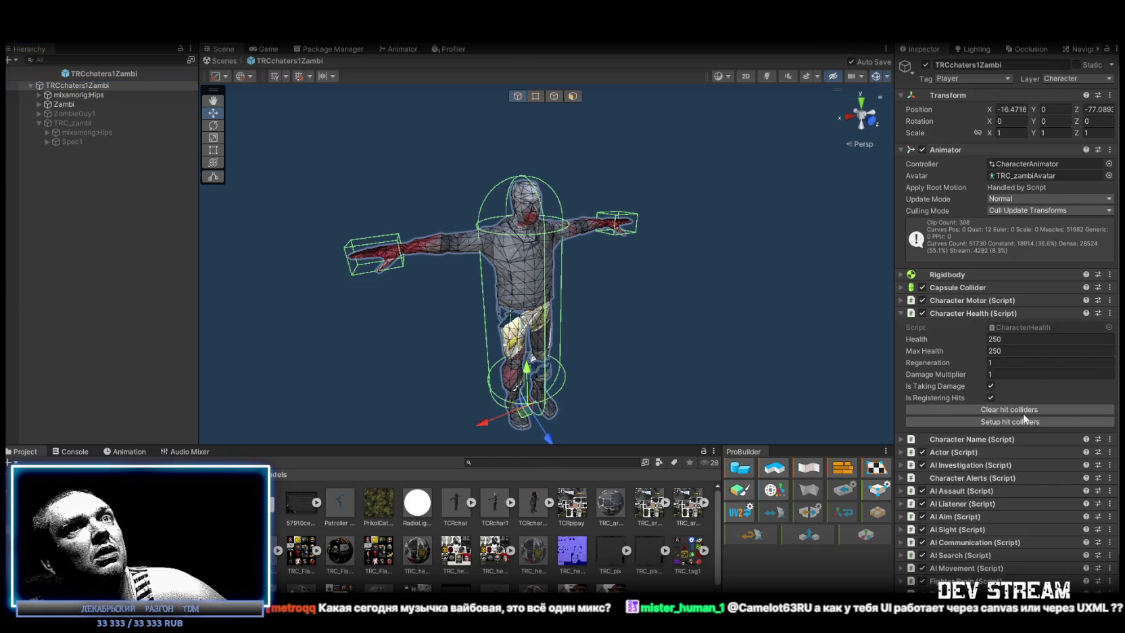
{"action": "left_click_drag", "start_coordinate": [812, 325], "coordinate": [210, 196]}
{"action": "left_click", "coordinate": [39, 123]}
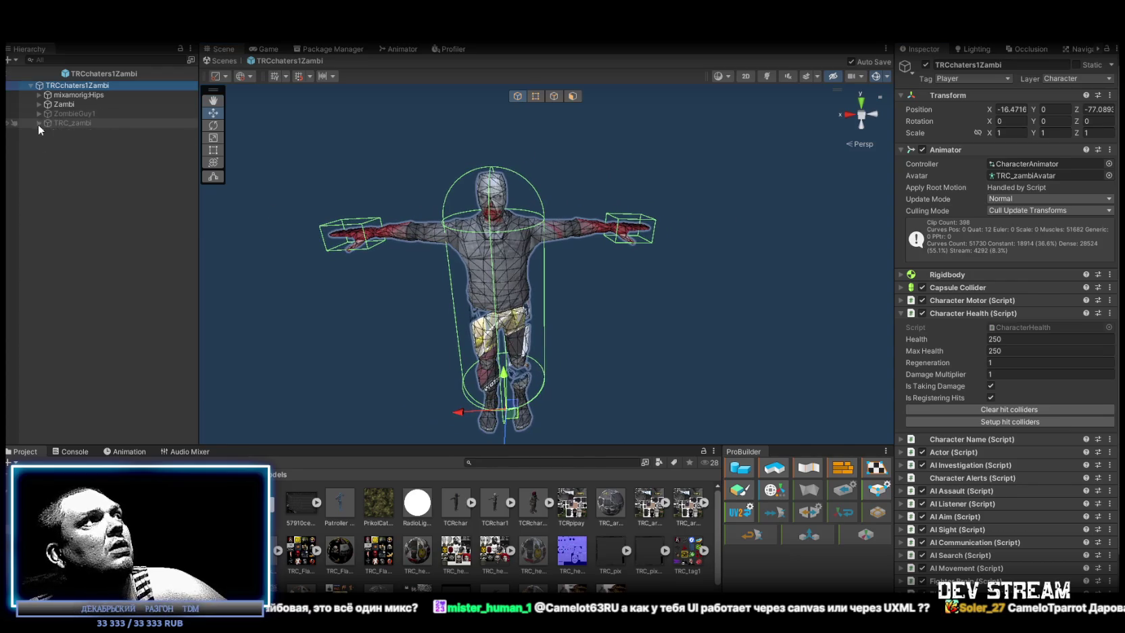
Delete the ZombieGuy1 and TRC_zambi objects from the prefab.
{"action": "left_click", "coordinate": [74, 114]}
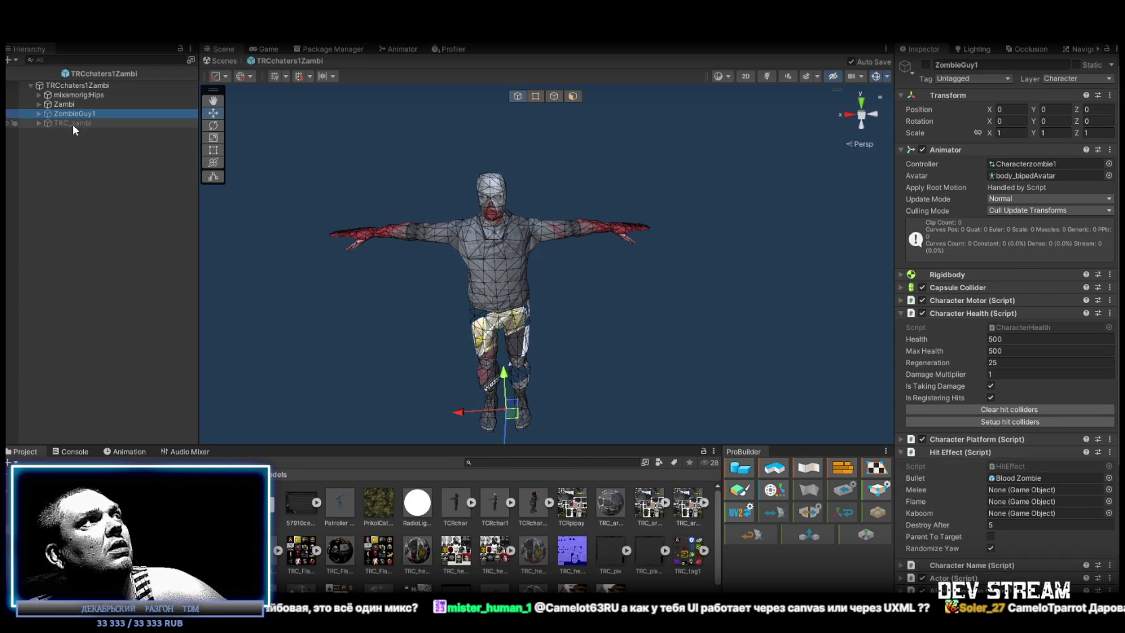
{"action": "left_click", "coordinate": [73, 123]}
{"action": "left_click", "coordinate": [73, 115]}
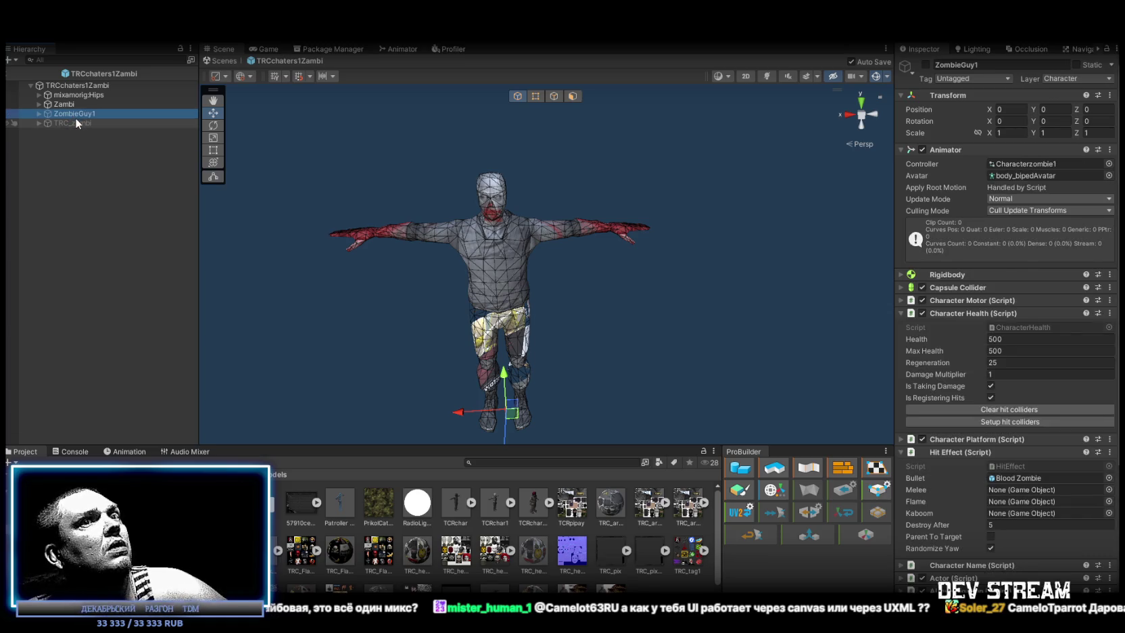
{"action": "left_click", "coordinate": [76, 123], "text": "ctrl"}
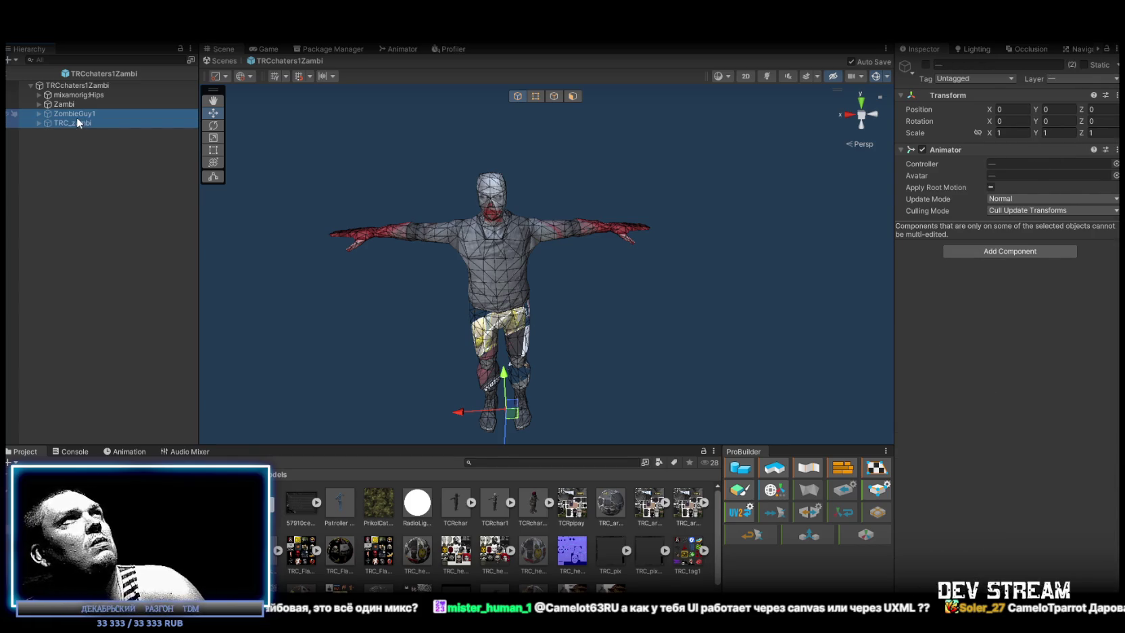
{"action": "key", "text": "Delete"}
Generate hit colliders on TRCchaters1Zambi via Setup hit colliders, then switch to the browser.
{"action": "left_click", "coordinate": [86, 84]}
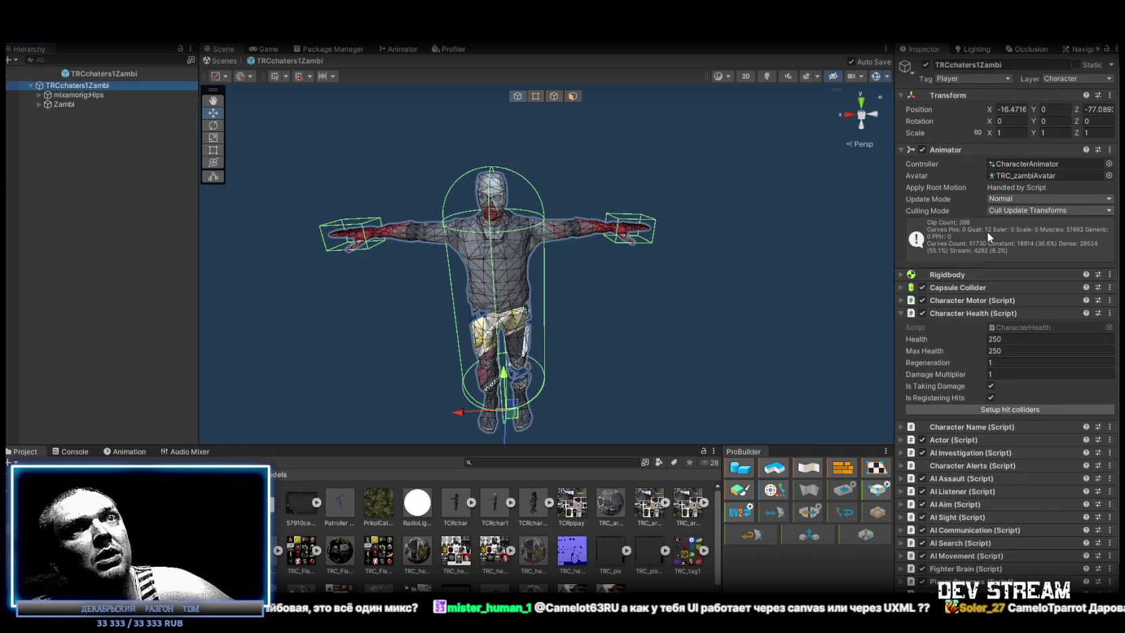
{"action": "left_click", "coordinate": [1010, 409]}
{"action": "mouse_move", "coordinate": [585, 251]}
{"action": "left_mouse_down"}
{"action": "mouse_move", "coordinate": [763, 286]}
{"action": "mouse_move", "coordinate": [710, 280]}
{"action": "left_mouse_up"}
{"action": "scroll", "coordinate": [666, 276], "scroll_direction": "up", "scroll_amount": 3}
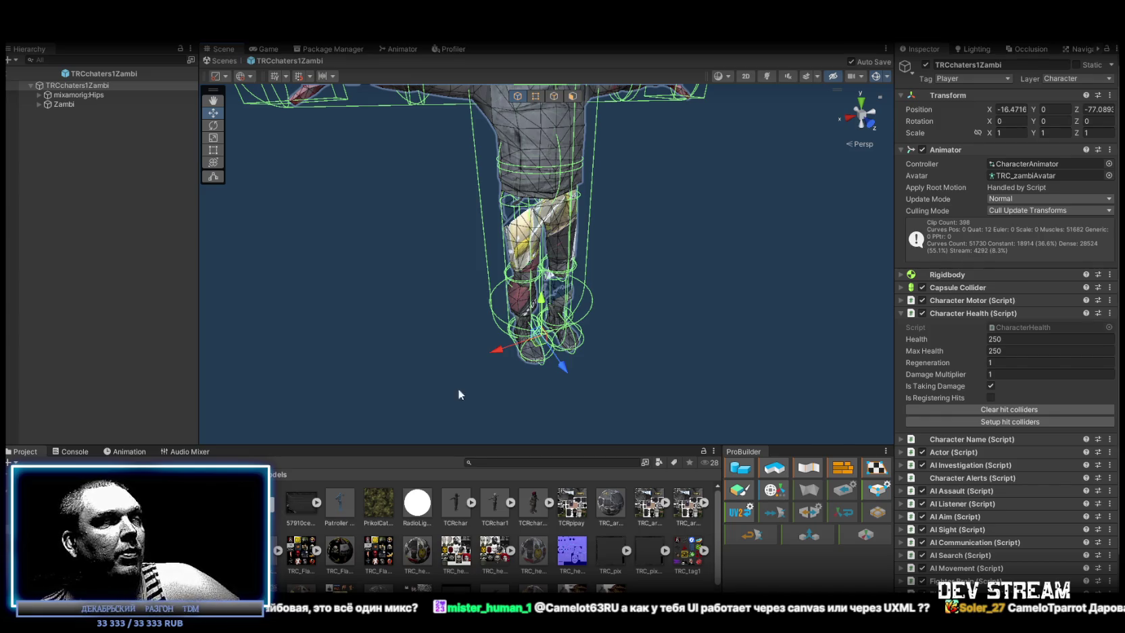
{"action": "key", "text": "alt+Tab"}
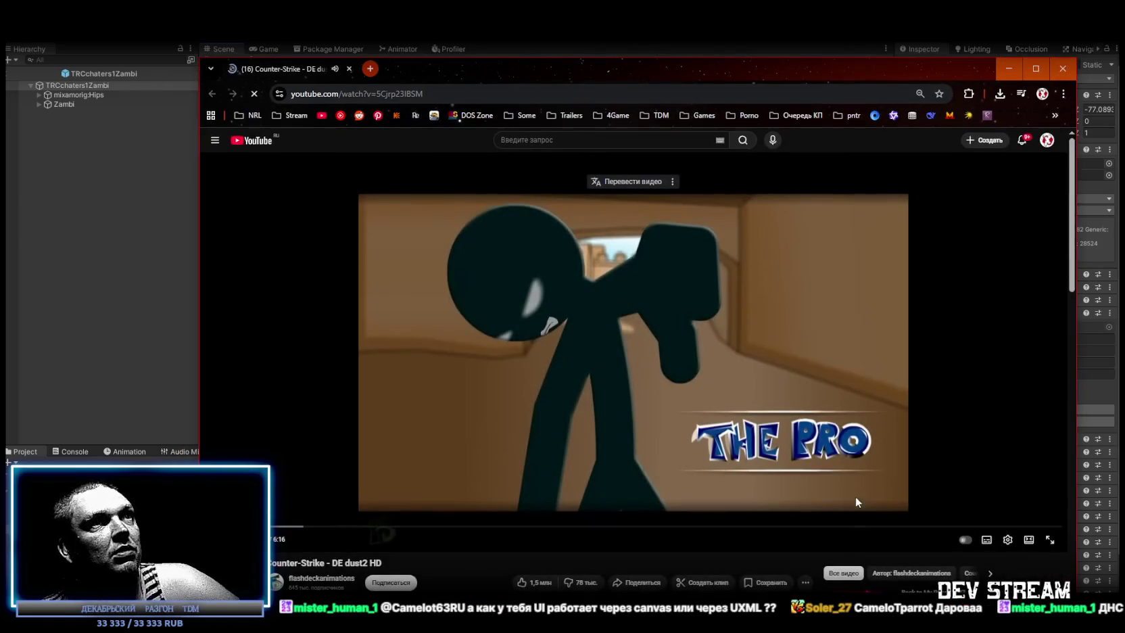
Rewind the dust2 video, switch to Unity, then return to the 'xiao xiao' search results.
{"action": "left_click_drag", "start_coordinate": [296, 532], "coordinate": [265, 530]}
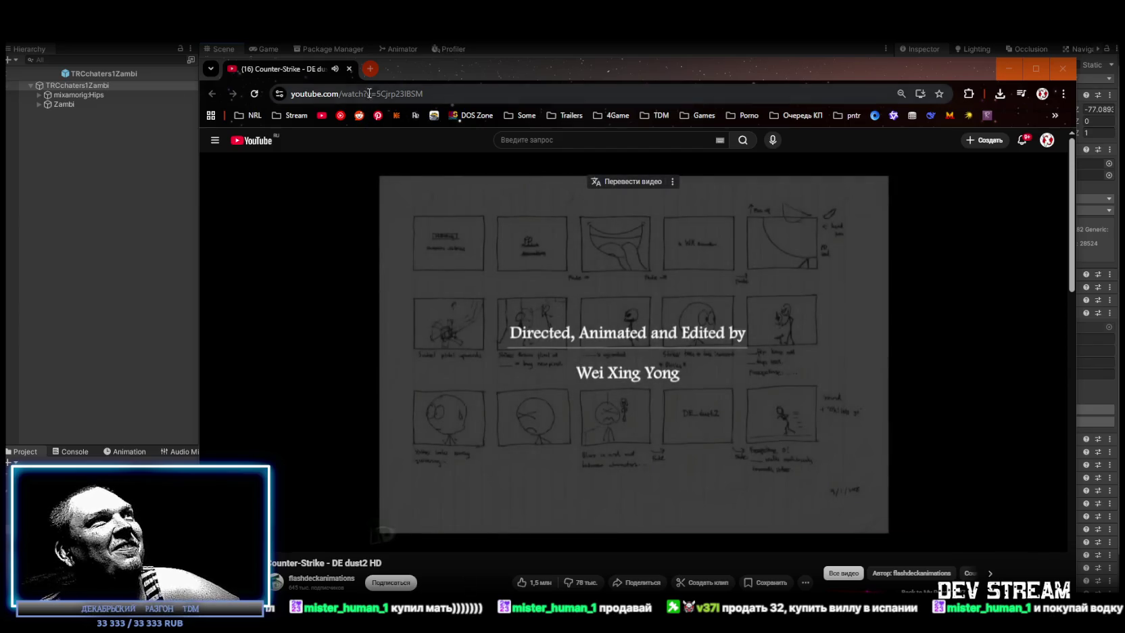
{"action": "key", "text": "alt+Tab"}
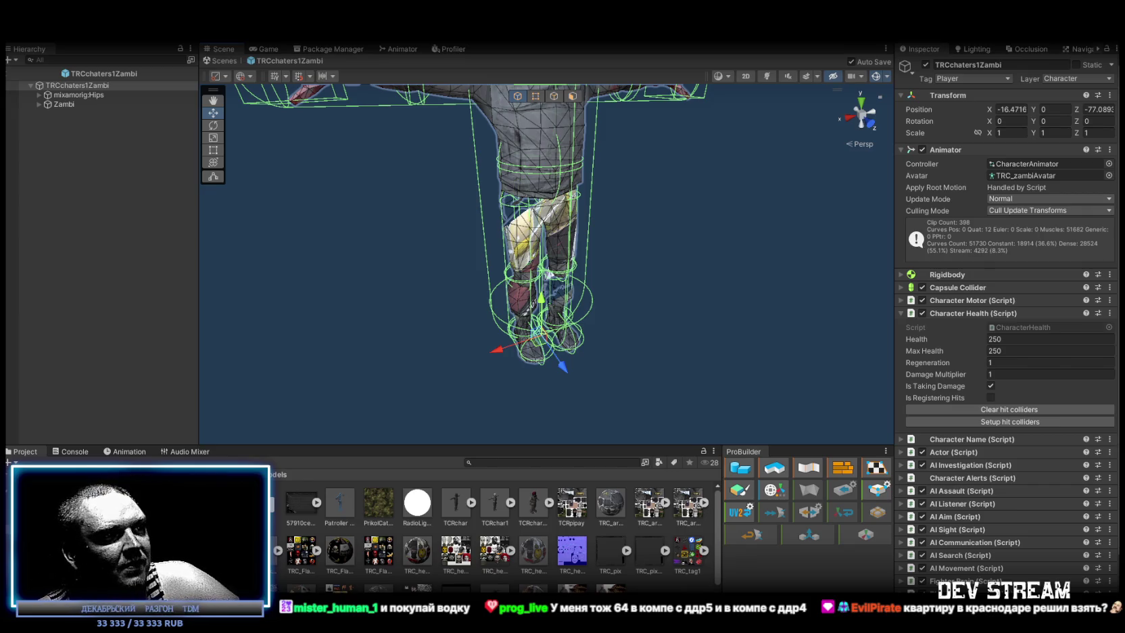
{"action": "key", "text": "alt+Tab"}
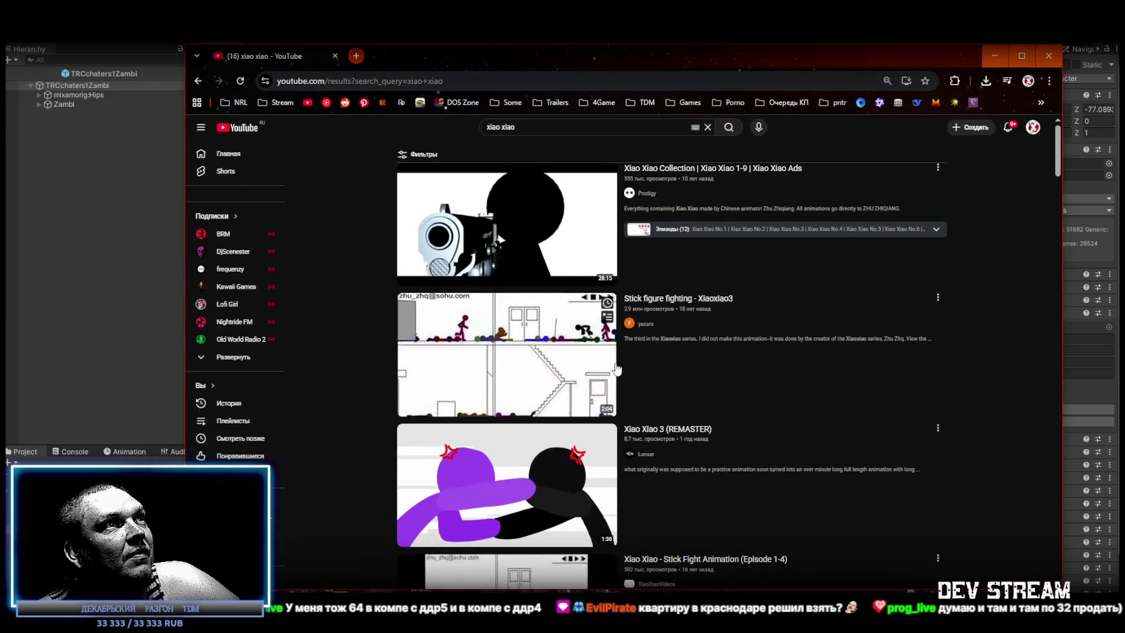
Watch 'Stick figure fighting - Xiaoxiao3' fullscreen, then exit and close the browser tab.
{"action": "left_click", "coordinate": [617, 367]}
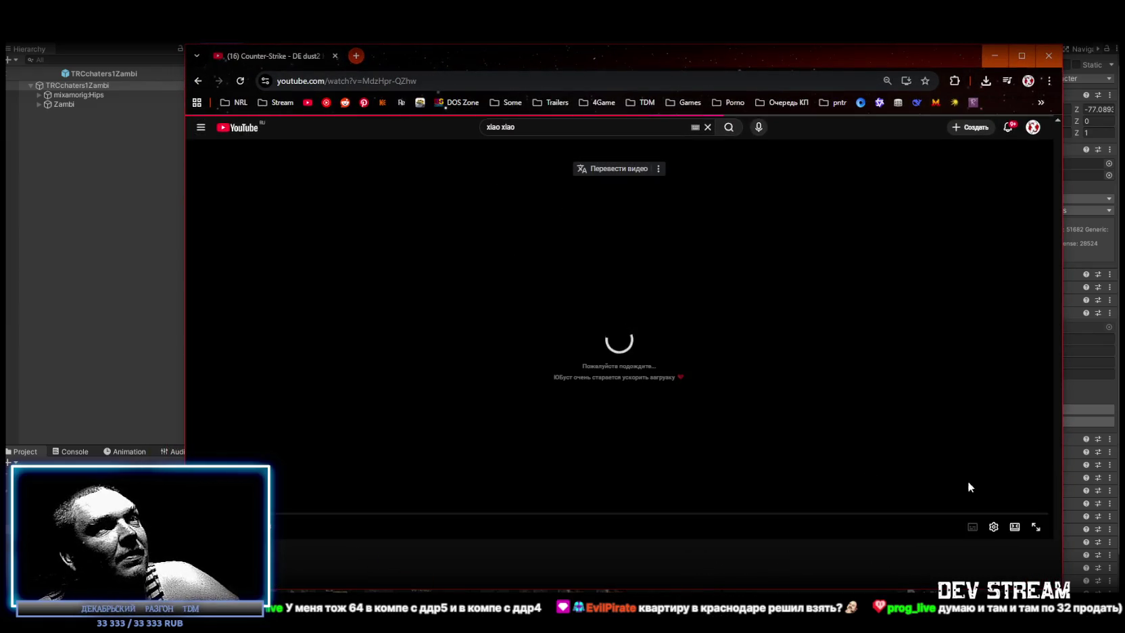
{"action": "left_click", "coordinate": [1034, 527]}
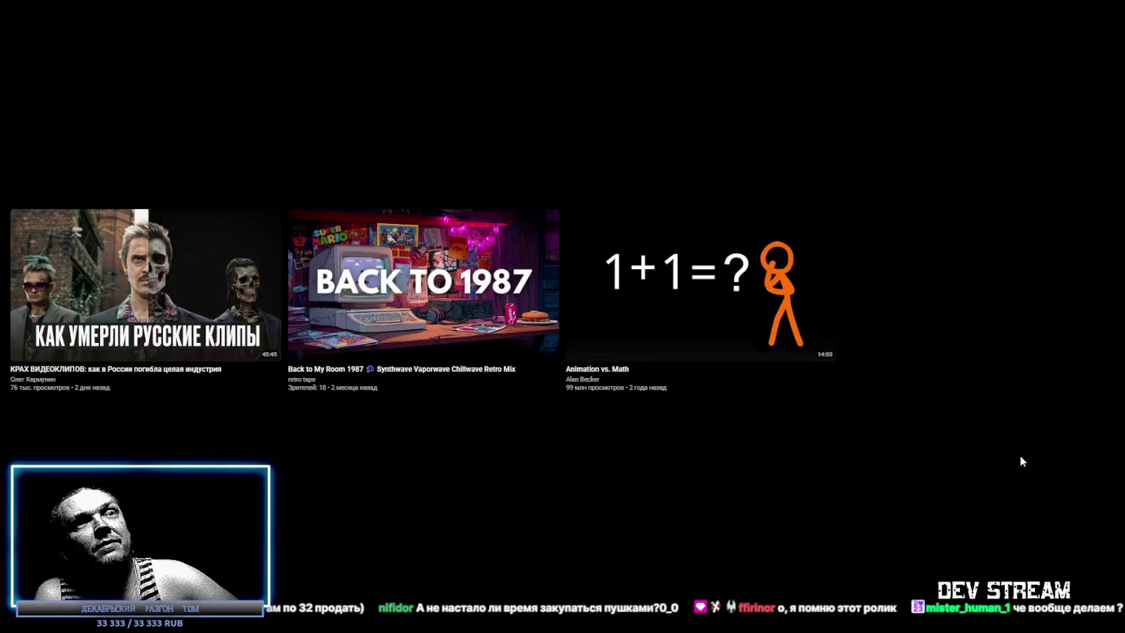
{"action": "key", "text": "Escape"}
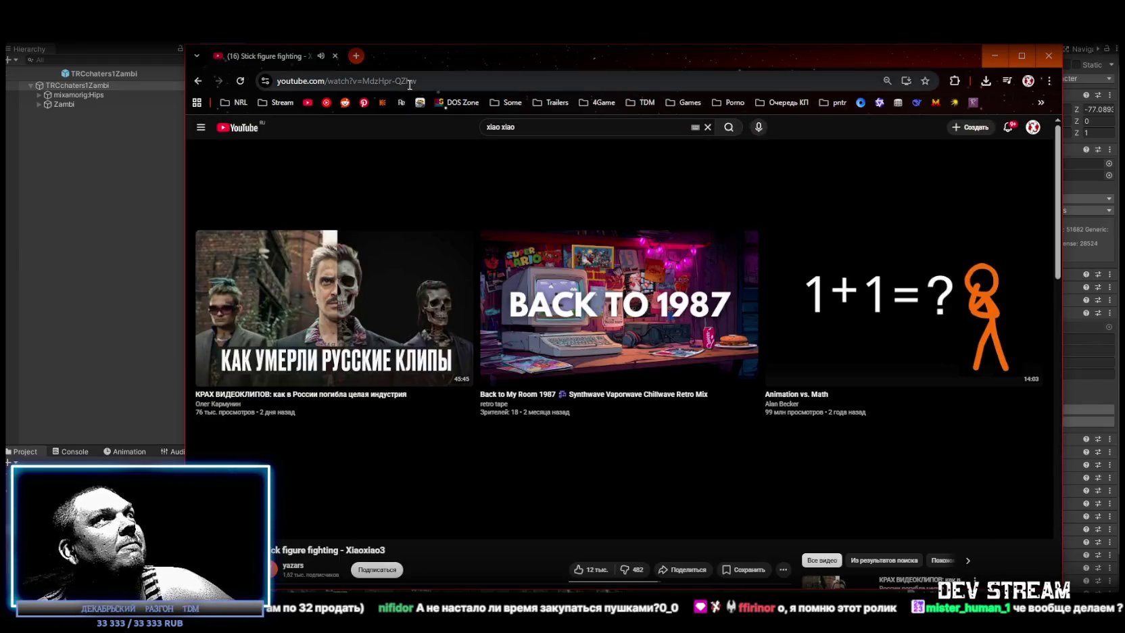
{"action": "left_click", "coordinate": [335, 57]}
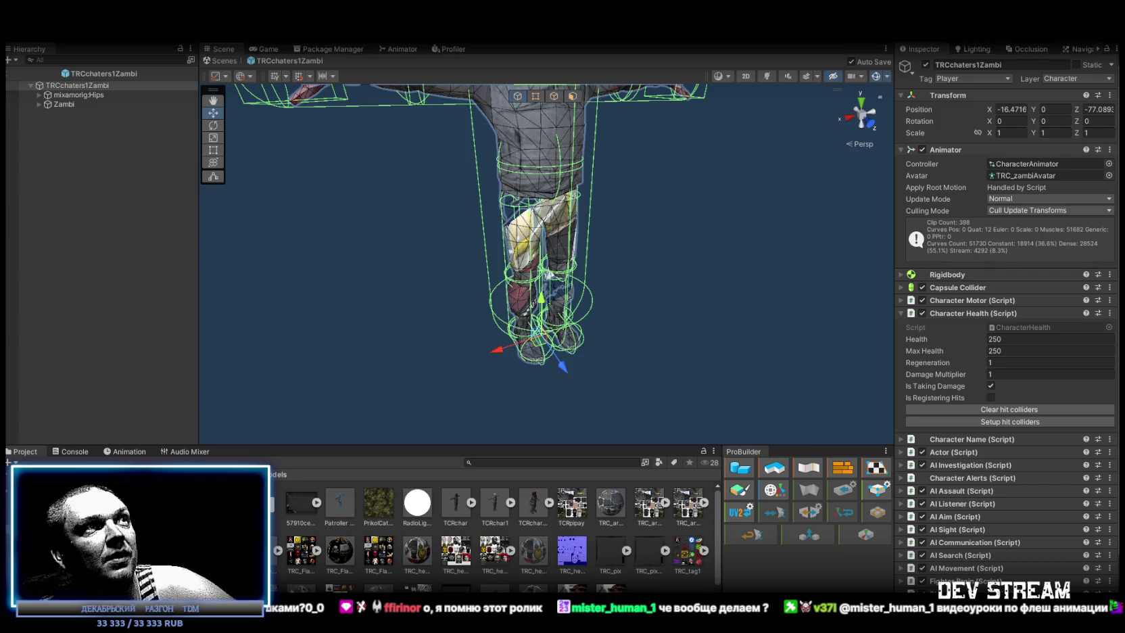
Orbit and zoom the Scene view from the zombie's legs up to a close view of its head.
{"action": "mouse_move", "coordinate": [606, 288]}
{"action": "left_mouse_down"}
{"action": "mouse_move", "coordinate": [679, 250]}
{"action": "mouse_move", "coordinate": [684, 225]}
{"action": "left_mouse_up"}
{"action": "scroll", "coordinate": [684, 226], "scroll_direction": "down", "scroll_amount": 5}
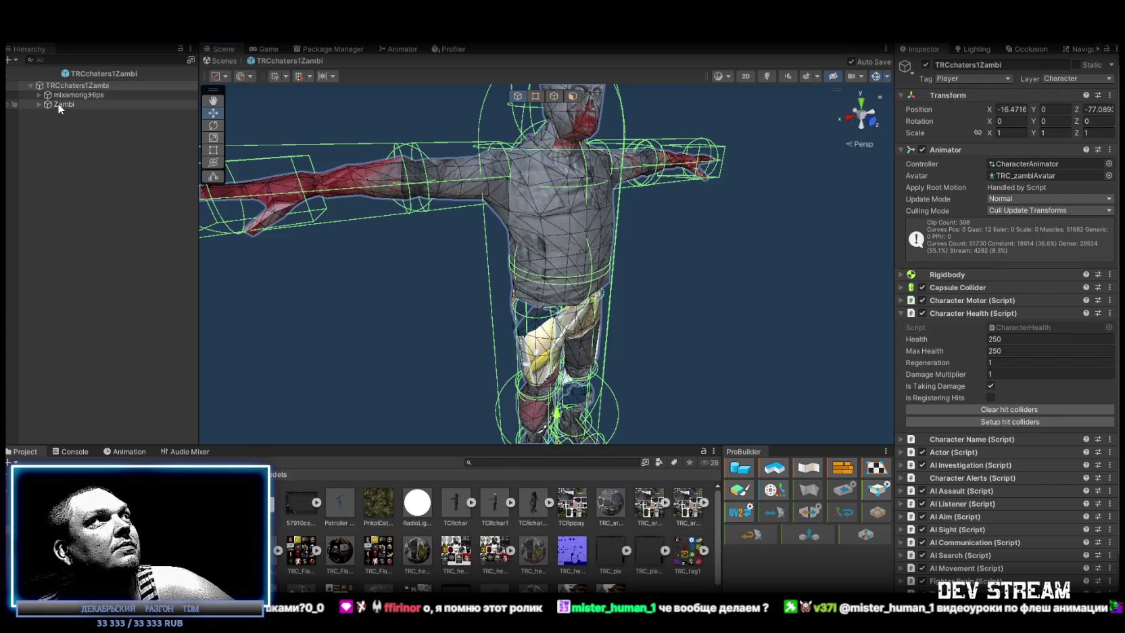
Expand the Zambi model in the Hierarchy and select the Zambi_Shtani pants mesh.
{"action": "left_click", "coordinate": [40, 104]}
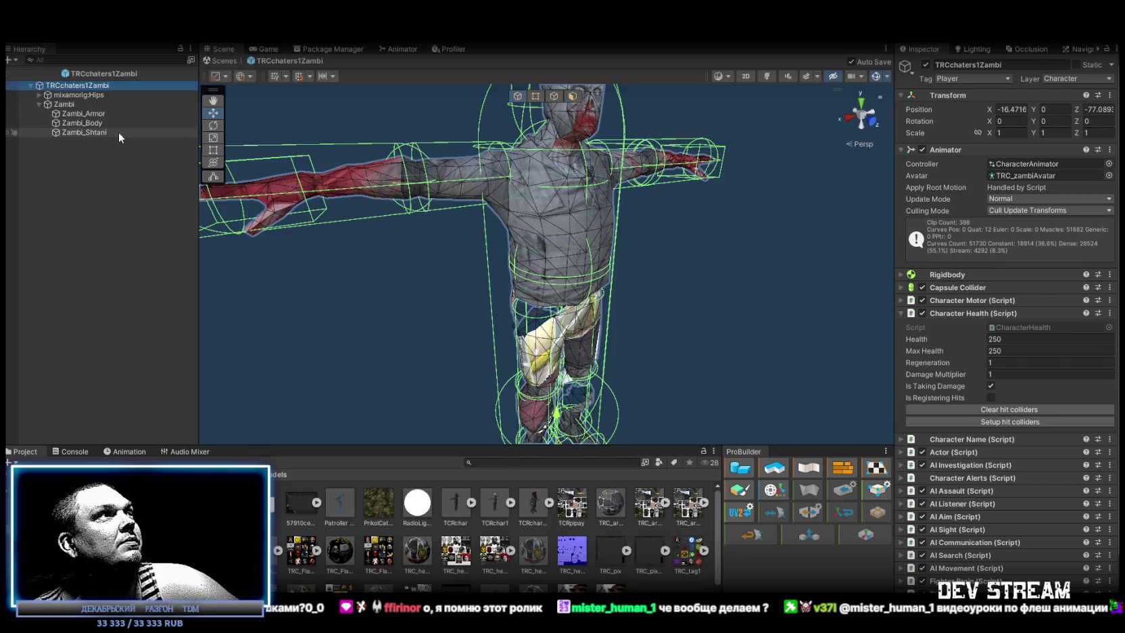
{"action": "left_click", "coordinate": [81, 132]}
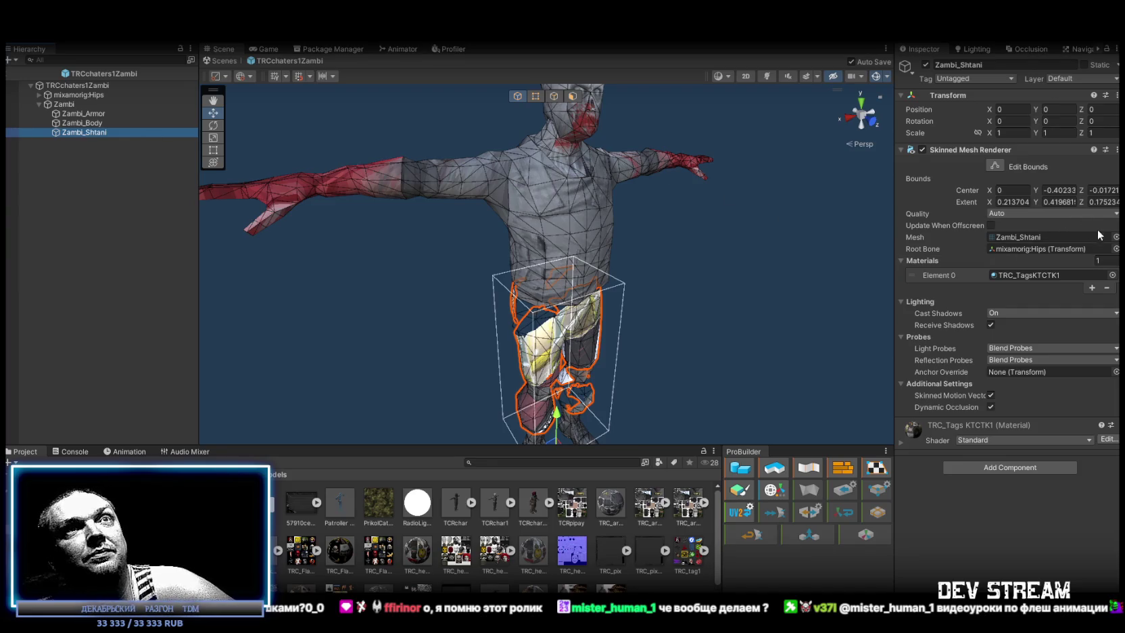
Search 'cam' in the material picker and assign TRC_camo000 to the pants' Element 0.
{"action": "left_click", "coordinate": [1112, 275]}
{"action": "type", "text": "ca"}
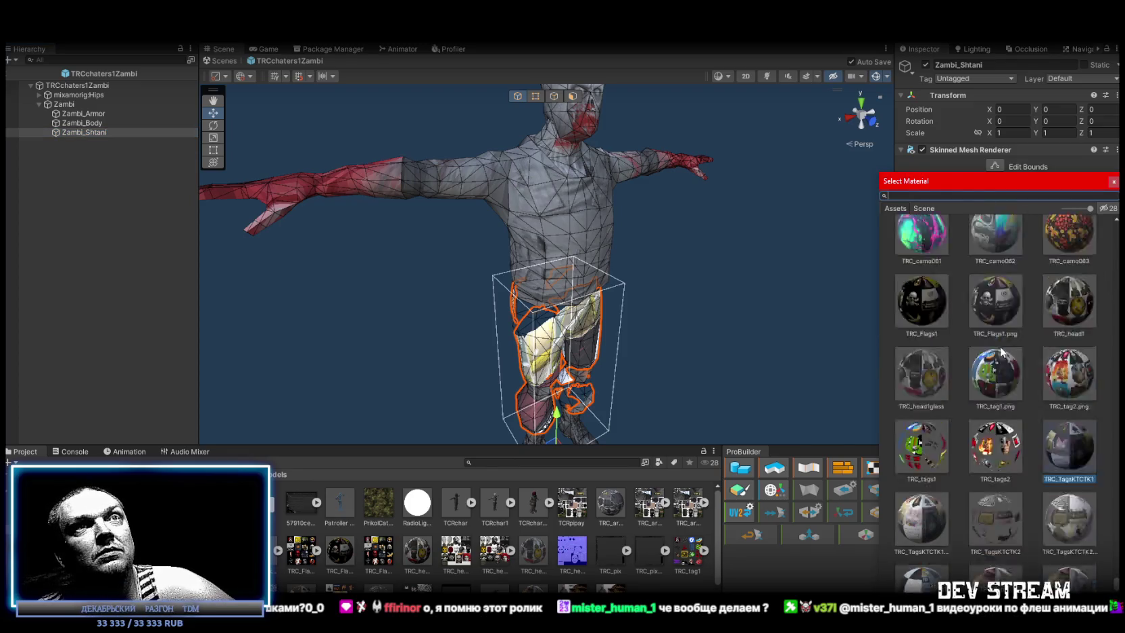
{"action": "type", "text": "m"}
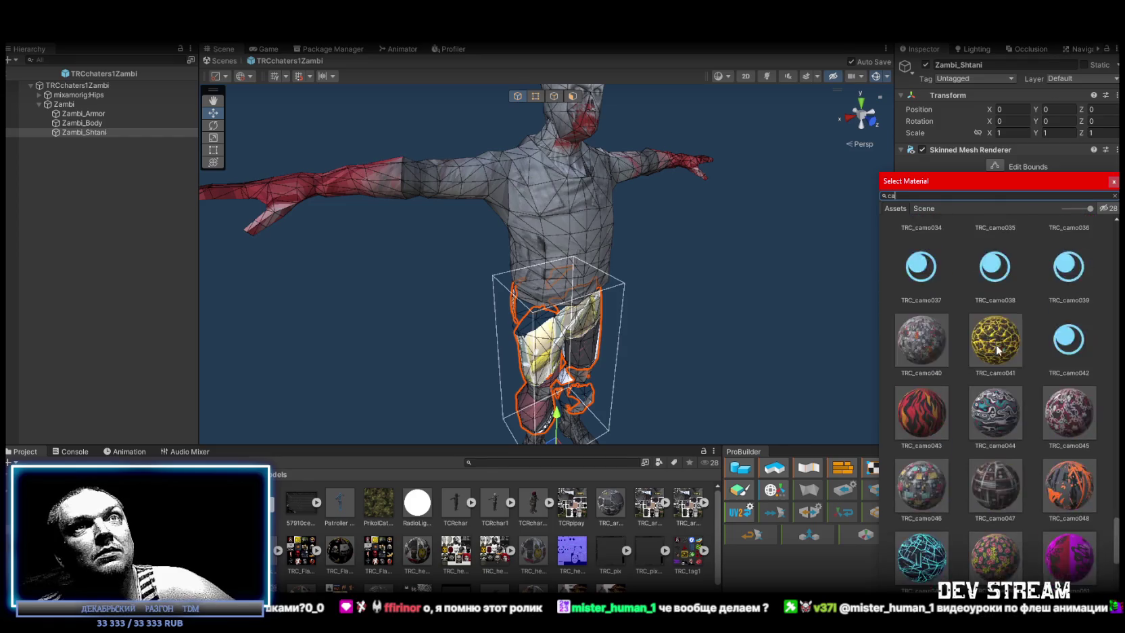
{"action": "scroll", "coordinate": [993, 350], "scroll_direction": "up", "scroll_amount": 2}
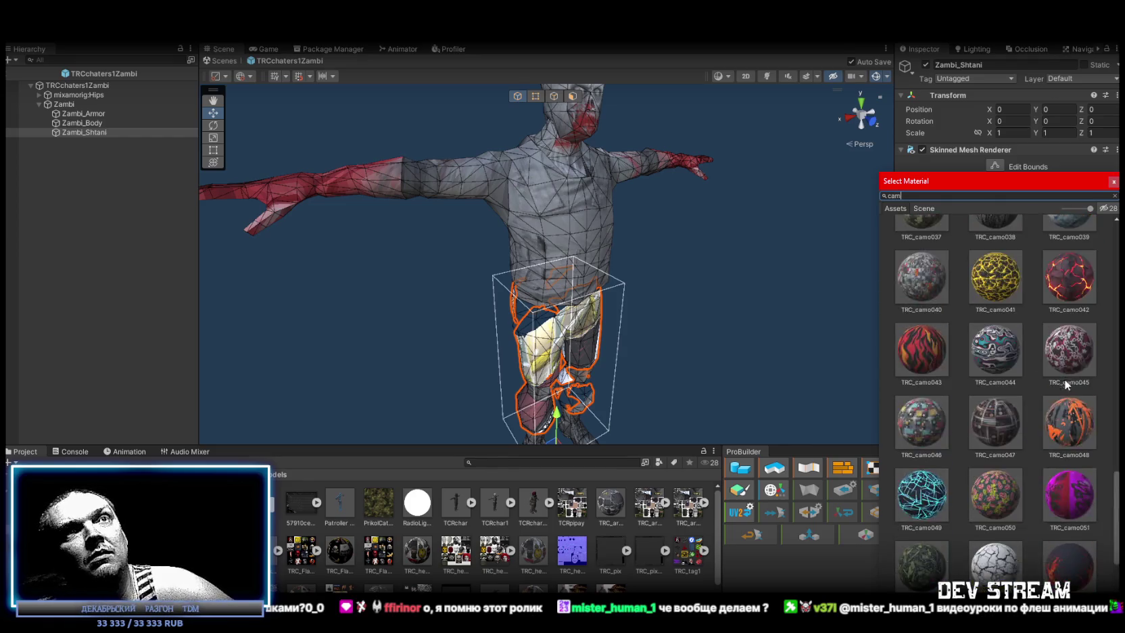
{"action": "left_click_drag", "start_coordinate": [1117, 431], "coordinate": [1094, 227]}
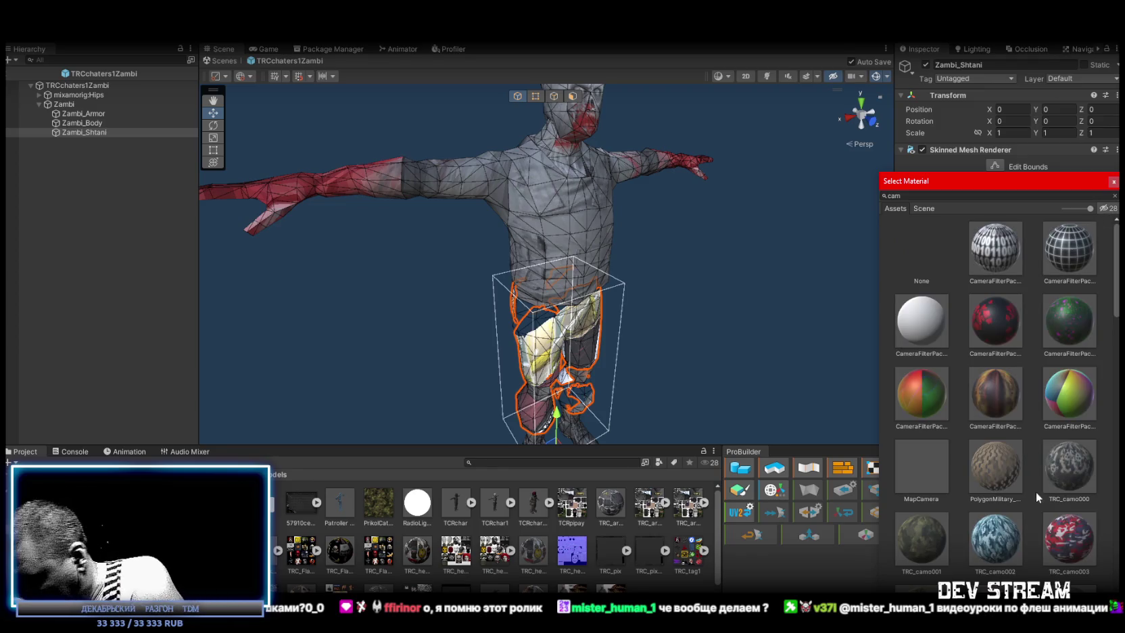
{"action": "left_click", "coordinate": [1074, 473]}
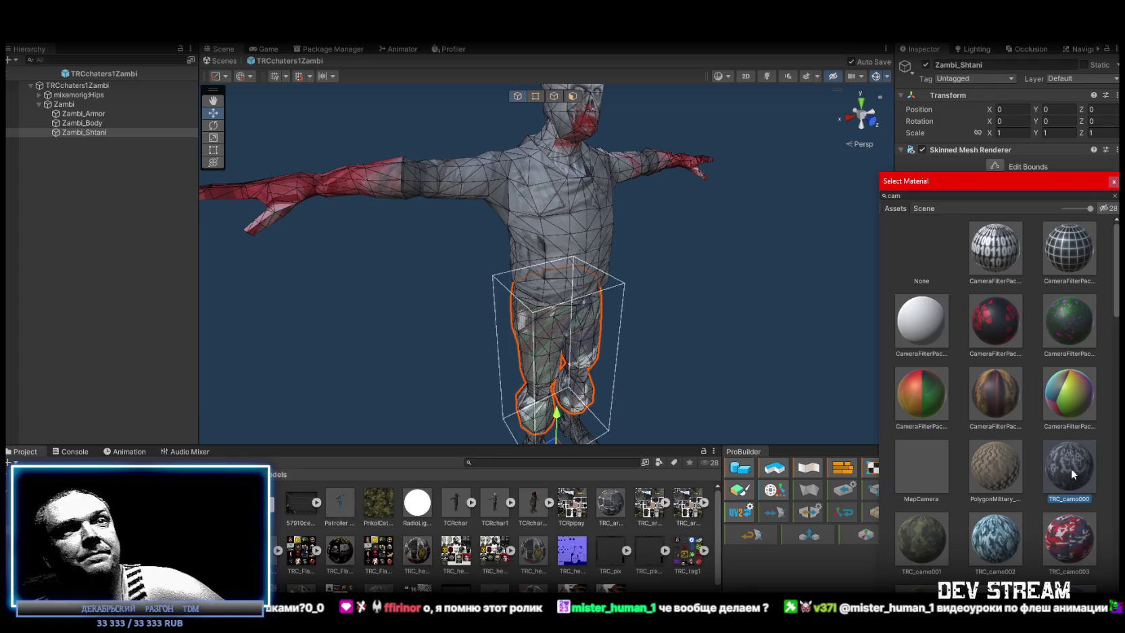
{"action": "double_click", "coordinate": [1070, 468]}
Orbit and zoom around the zombie to inspect the camo pants from the front.
{"action": "scroll", "coordinate": [683, 277], "scroll_direction": "up", "scroll_amount": 3}
{"action": "mouse_move", "coordinate": [680, 276]}
{"action": "left_mouse_down"}
{"action": "mouse_move", "coordinate": [636, 218]}
{"action": "mouse_move", "coordinate": [740, 252]}
{"action": "left_mouse_up"}
{"action": "scroll", "coordinate": [636, 218], "scroll_direction": "up", "scroll_amount": 2}
{"action": "scroll", "coordinate": [650, 223], "scroll_direction": "down", "scroll_amount": 5}
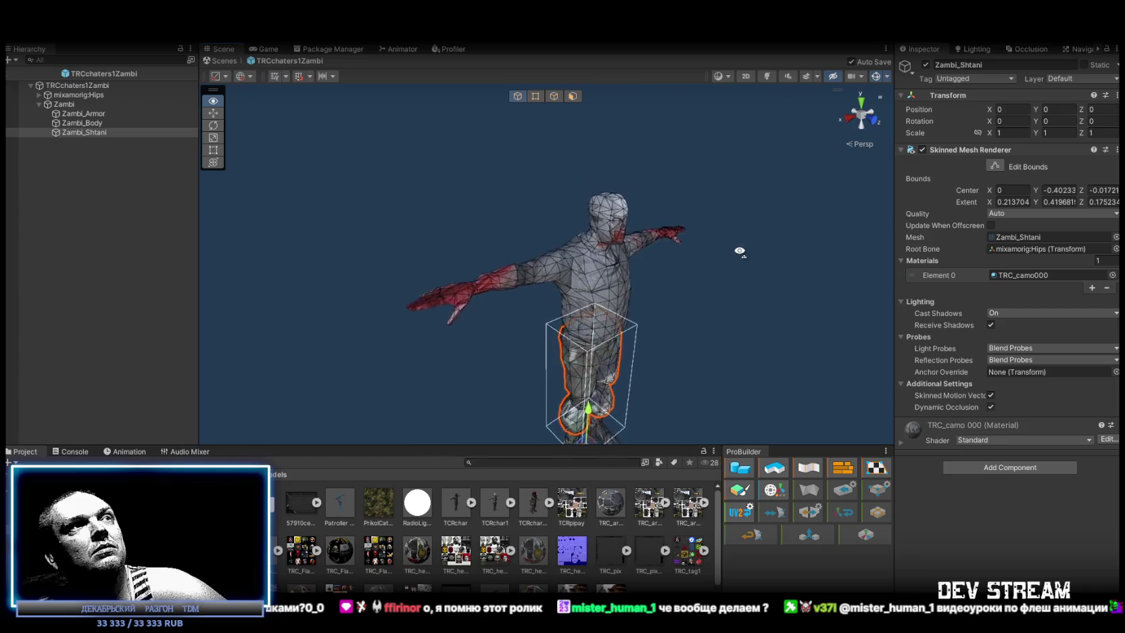
{"action": "scroll", "coordinate": [740, 251], "scroll_direction": "up", "scroll_amount": 3}
{"action": "scroll", "coordinate": [676, 271], "scroll_direction": "down", "scroll_amount": 3}
{"action": "mouse_move", "coordinate": [648, 289]}
{"action": "left_mouse_down"}
{"action": "mouse_move", "coordinate": [673, 295]}
{"action": "mouse_move", "coordinate": [664, 267]}
{"action": "left_mouse_up"}
Select the head, inspect the HeadTop_End and mixamorig:Neck bones, and frame the neck.
{"action": "left_click", "coordinate": [572, 197]}
{"action": "left_click_drag", "start_coordinate": [447, 198], "coordinate": [605, 200]}
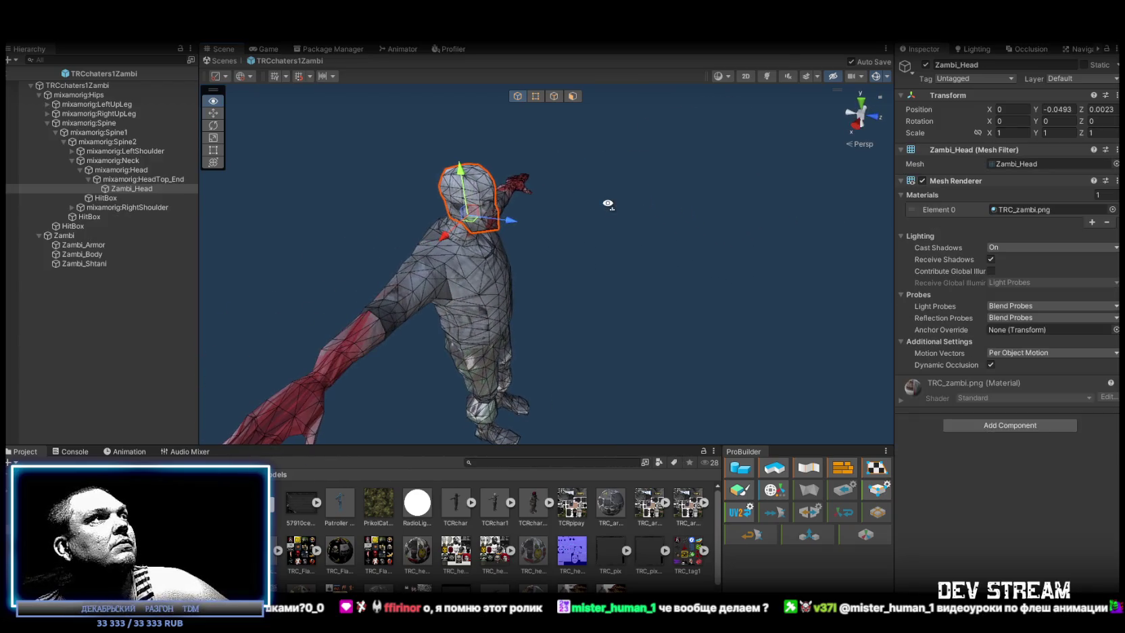
{"action": "left_click", "coordinate": [139, 180]}
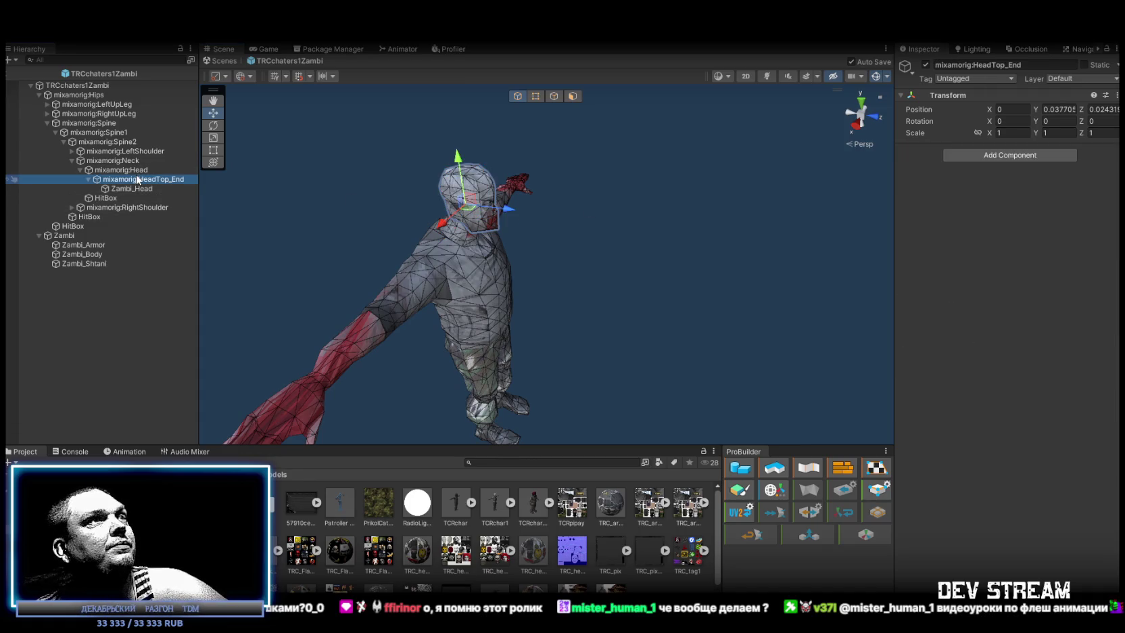
{"action": "left_click", "coordinate": [138, 170]}
{"action": "left_click", "coordinate": [125, 162]}
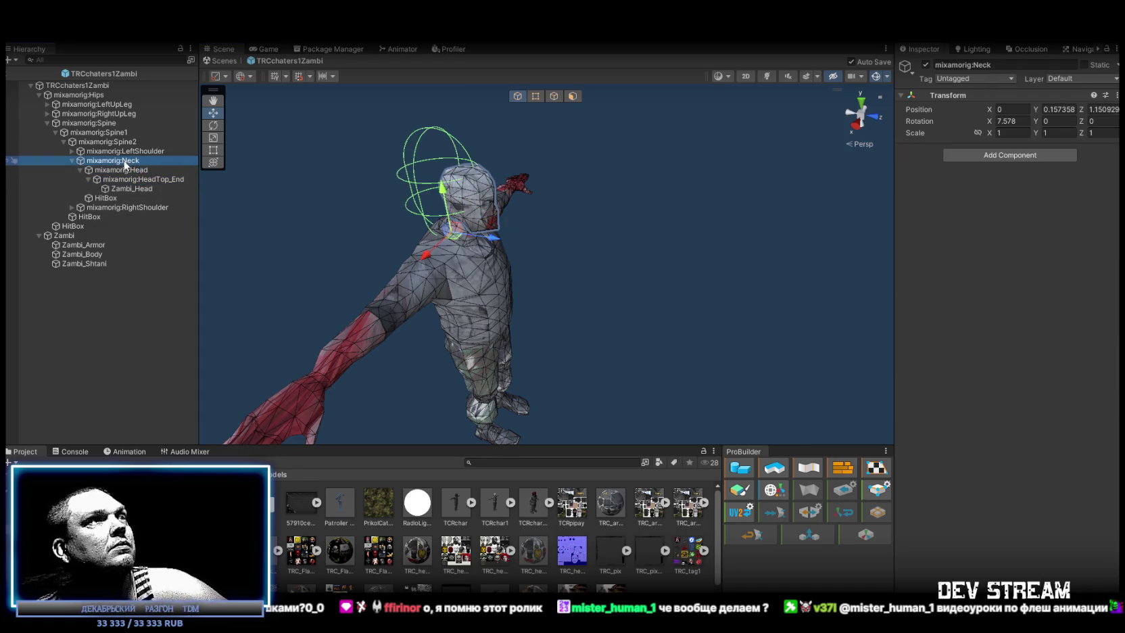
{"action": "key", "text": "f"}
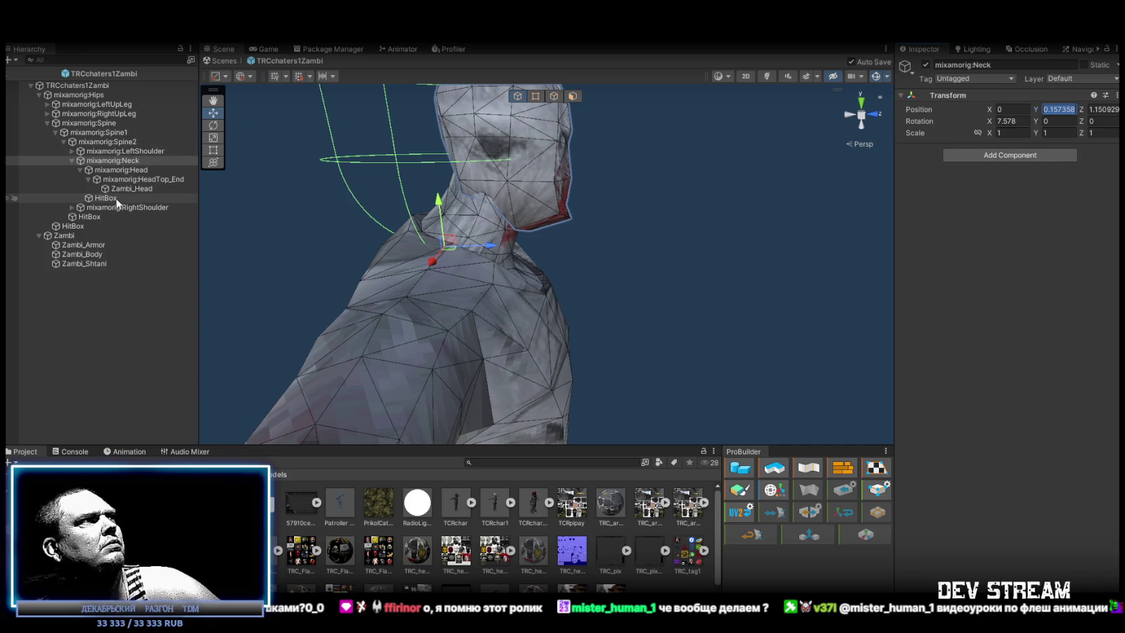
Select the neck's HitBox object and show its trigger Capsule Collider settings.
{"action": "left_click", "coordinate": [106, 198]}
{"action": "scroll", "coordinate": [733, 162], "scroll_direction": "down", "scroll_amount": 5}
{"action": "scroll", "coordinate": [734, 163], "scroll_direction": "up", "scroll_amount": 5}
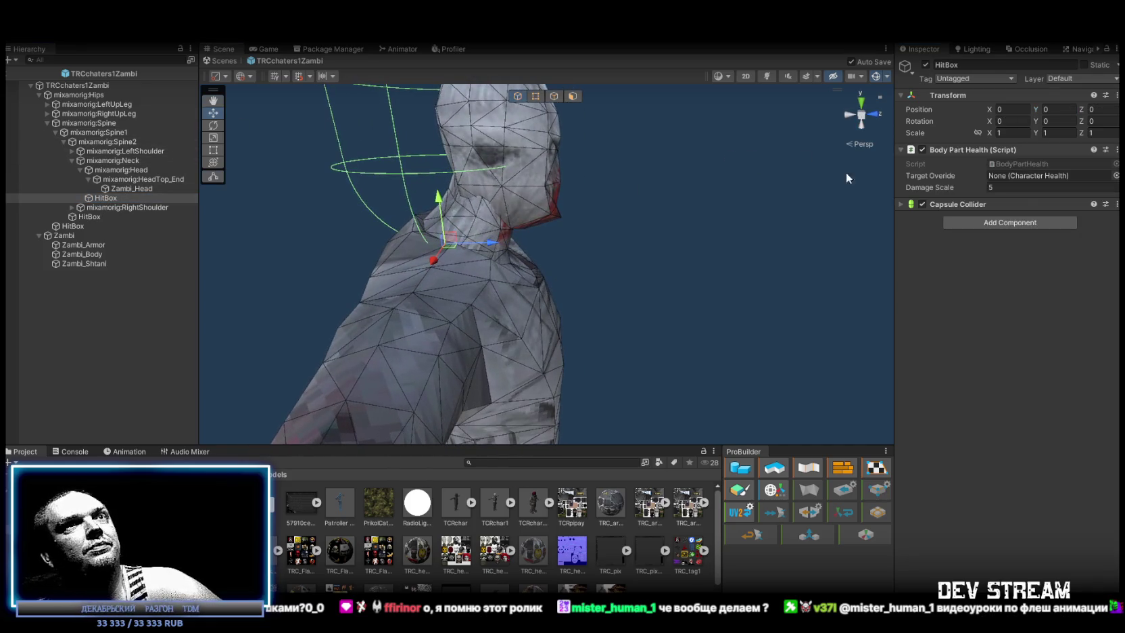
{"action": "left_click", "coordinate": [902, 204]}
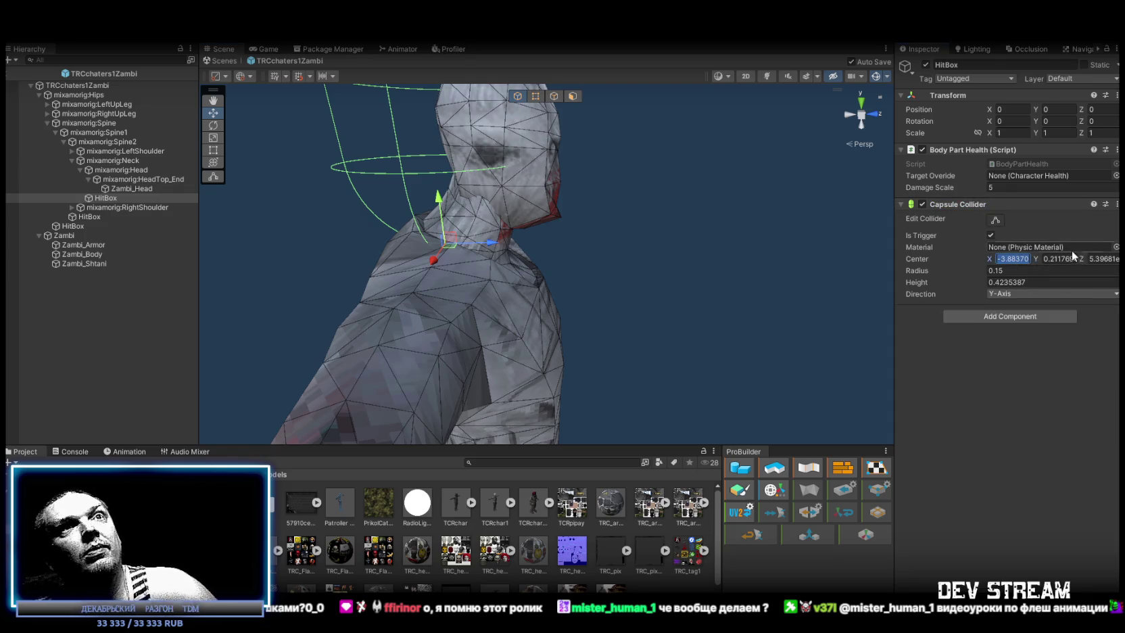
Reset the capsule collider's center Y to 0 and set its radius to 0.1.
{"action": "type", "text": "0"}
{"action": "left_click", "coordinate": [1116, 262]}
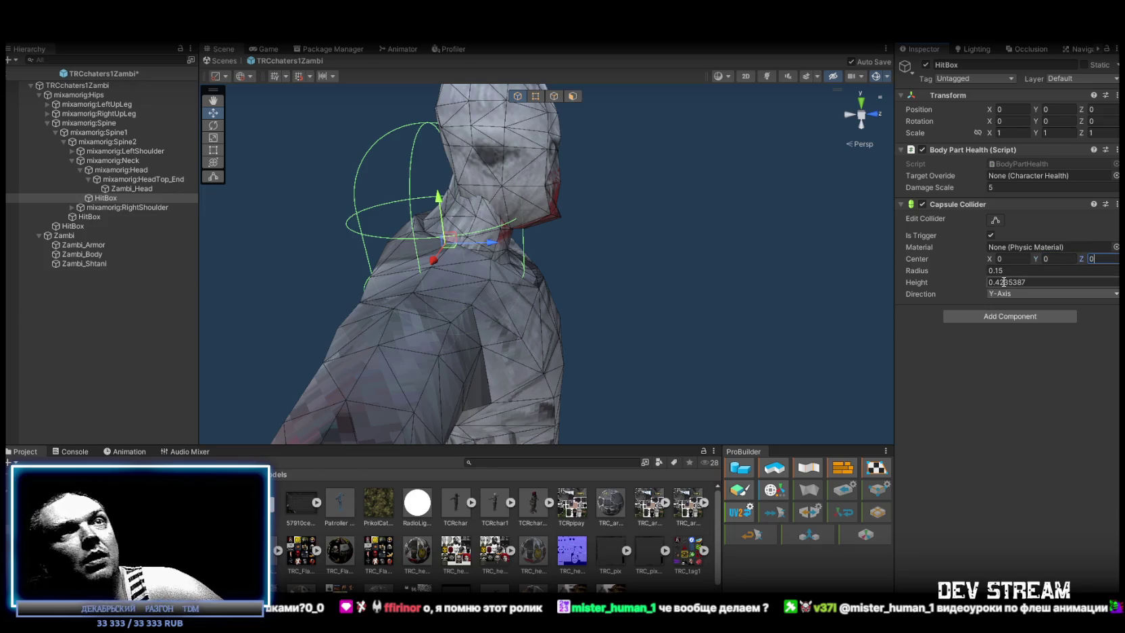
{"action": "mouse_move", "coordinate": [586, 190]}
{"action": "left_mouse_down"}
{"action": "mouse_move", "coordinate": [432, 202]}
{"action": "mouse_move", "coordinate": [291, 171]}
{"action": "mouse_move", "coordinate": [501, 177]}
{"action": "left_mouse_up"}
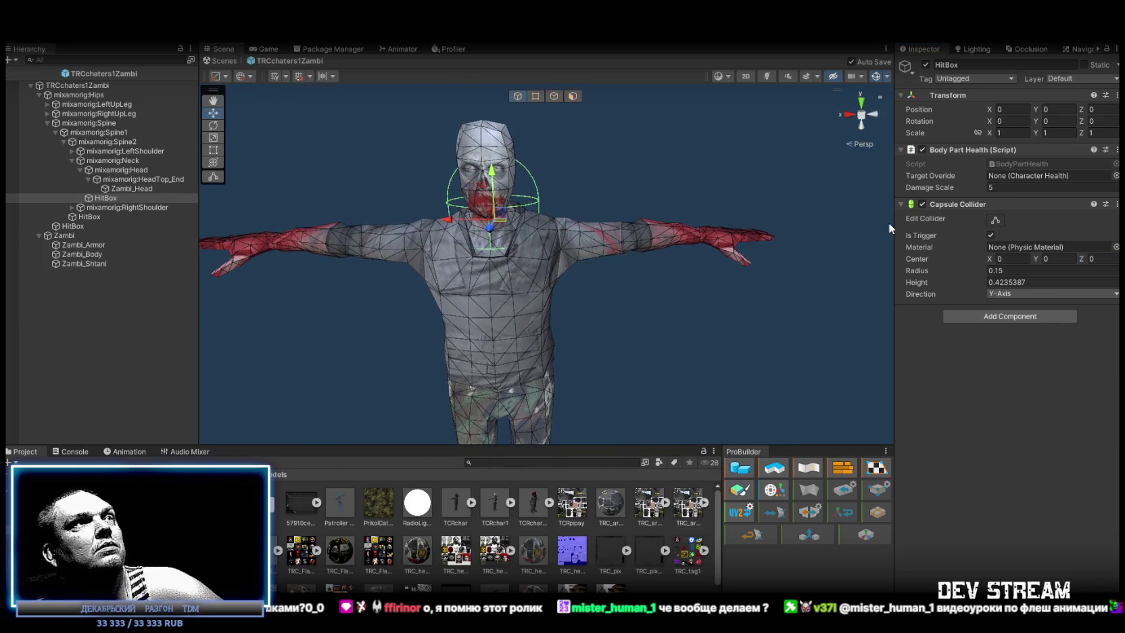
{"action": "type", "text": "2"}
{"action": "left_click_drag", "start_coordinate": [795, 209], "coordinate": [636, 198]}
{"action": "left_click", "coordinate": [999, 270]}
{"action": "type", "text": "0.1"}
{"action": "mouse_move", "coordinate": [866, 230]}
{"action": "left_mouse_down"}
{"action": "mouse_move", "coordinate": [962, 219]}
{"action": "mouse_move", "coordinate": [937, 273]}
{"action": "left_mouse_up"}
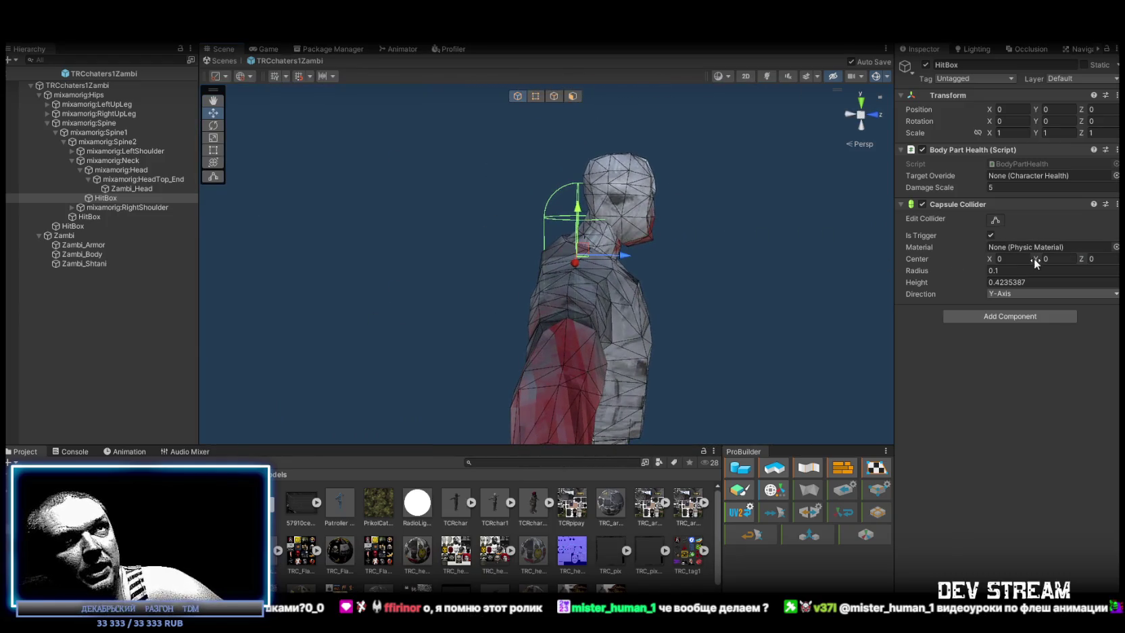
Fit the capsule over the head with height 0.3 and center 0, 0.16, 0.12.
{"action": "left_click_drag", "start_coordinate": [1037, 257], "coordinate": [1086, 255]}
{"action": "left_click_drag", "start_coordinate": [704, 169], "coordinate": [466, 174]}
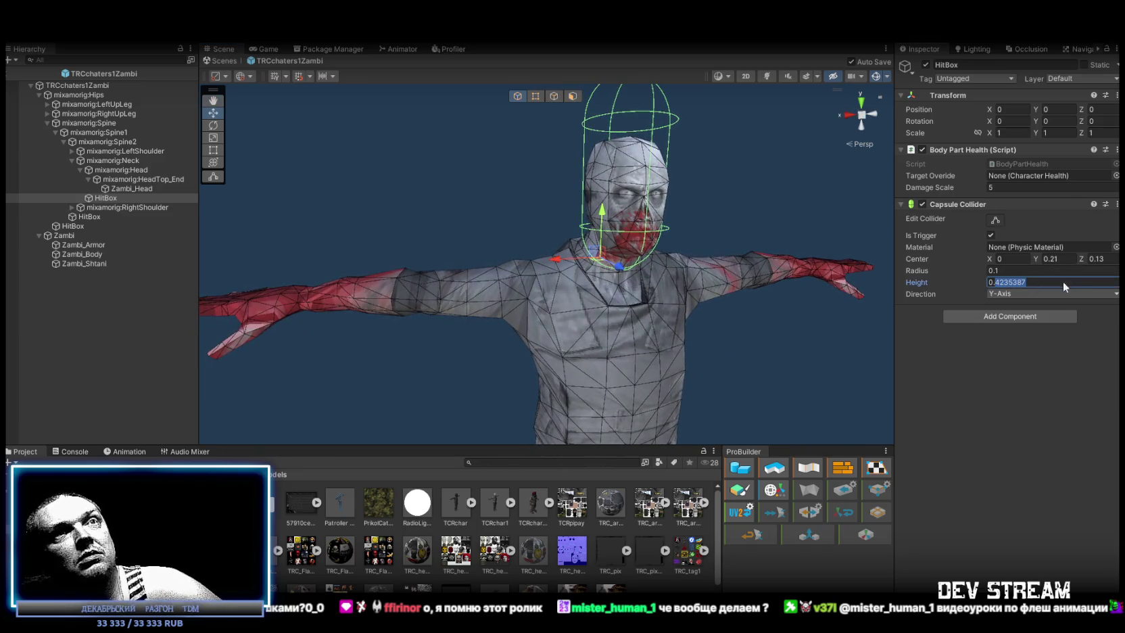
{"action": "type", "text": "2"}
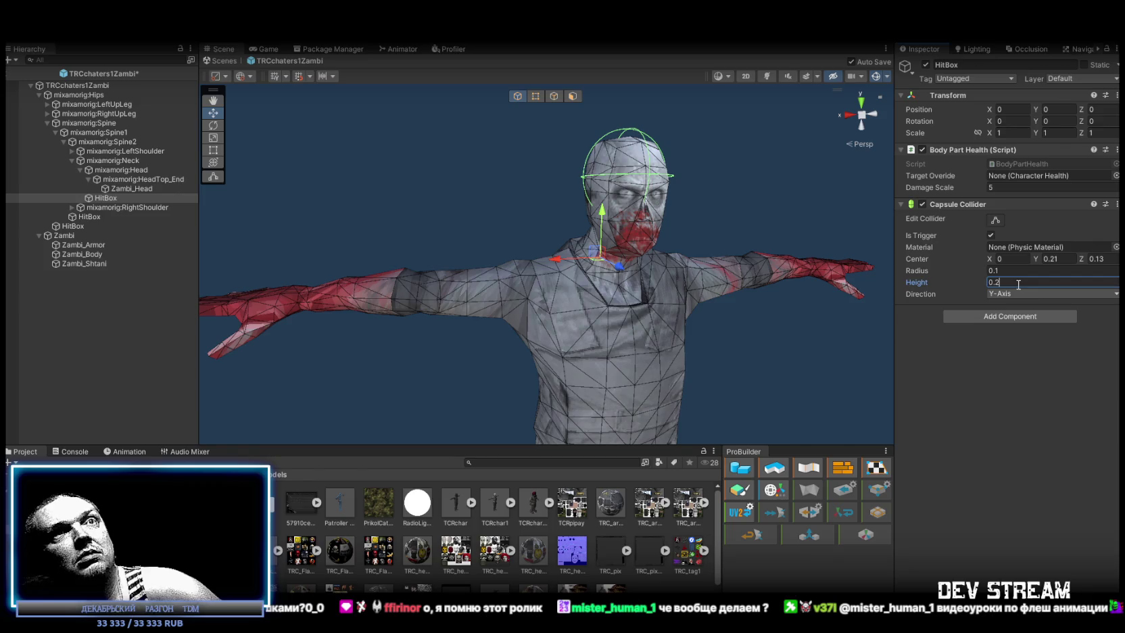
{"action": "type", "text": "3"}
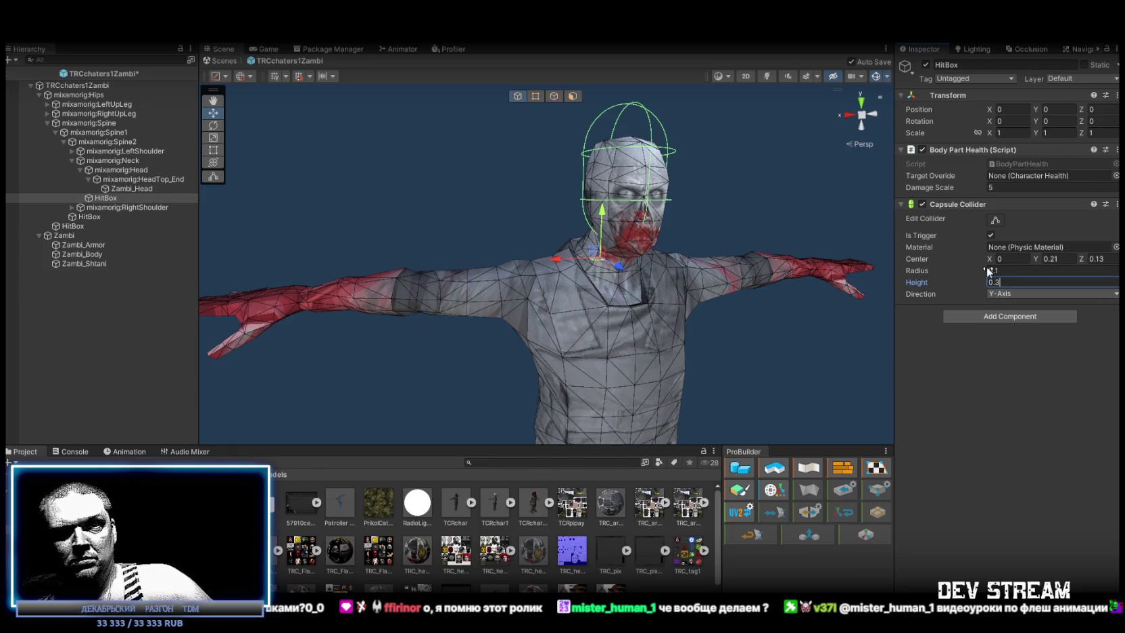
{"action": "left_click_drag", "start_coordinate": [900, 257], "coordinate": [836, 254]}
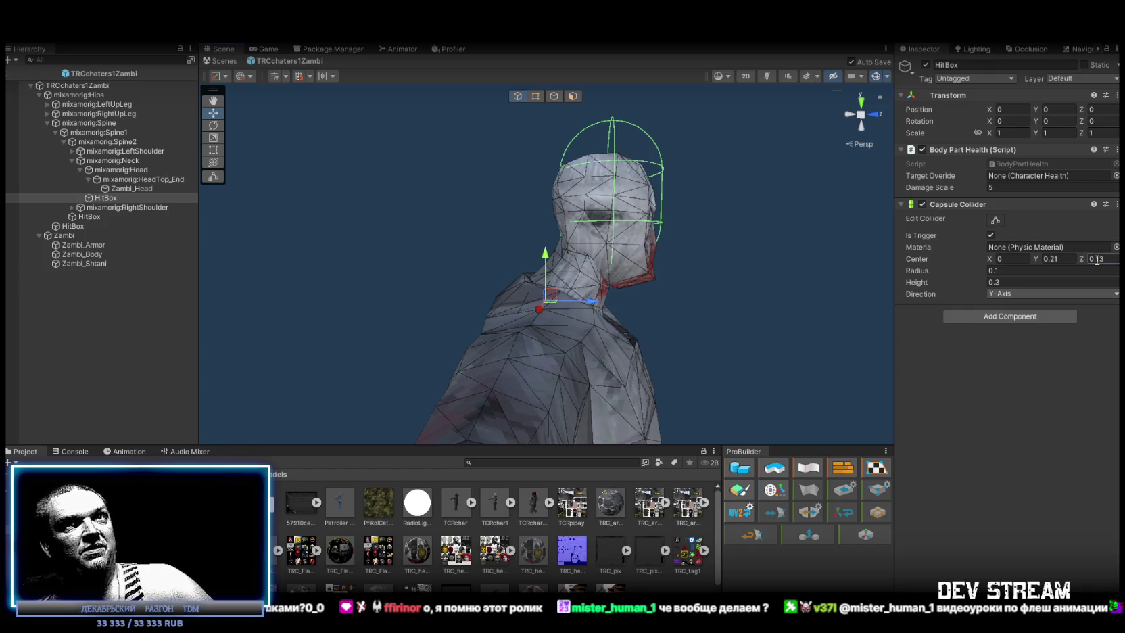
{"action": "type", "text": "0.1"}
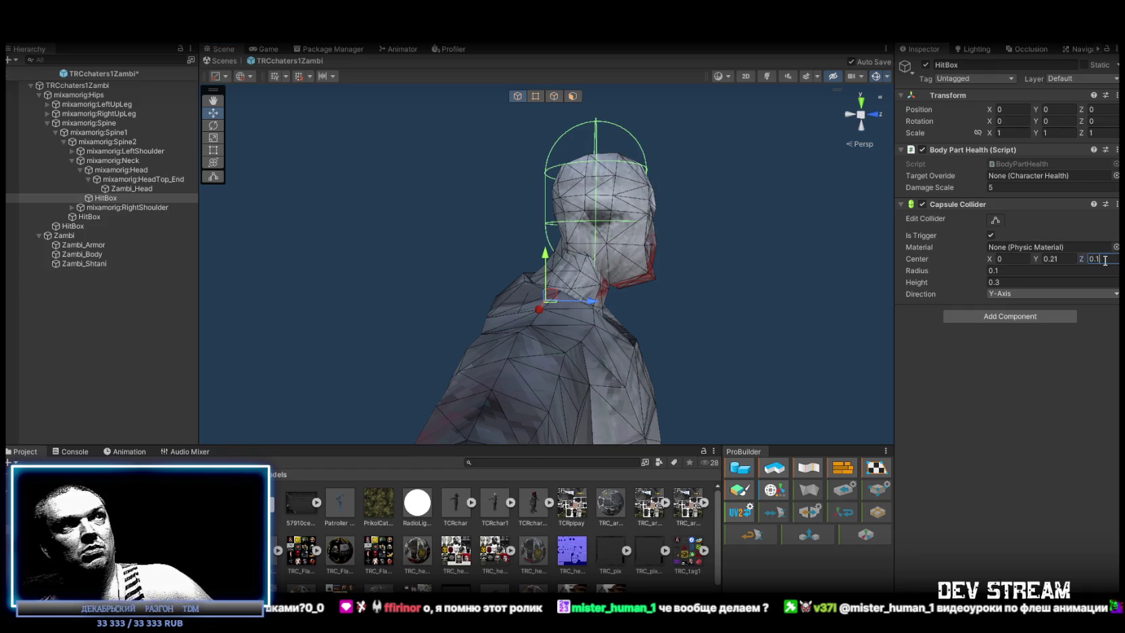
{"action": "type", "text": "2"}
{"action": "double_click", "coordinate": [1050, 258]}
{"action": "type", "text": "0.2"}
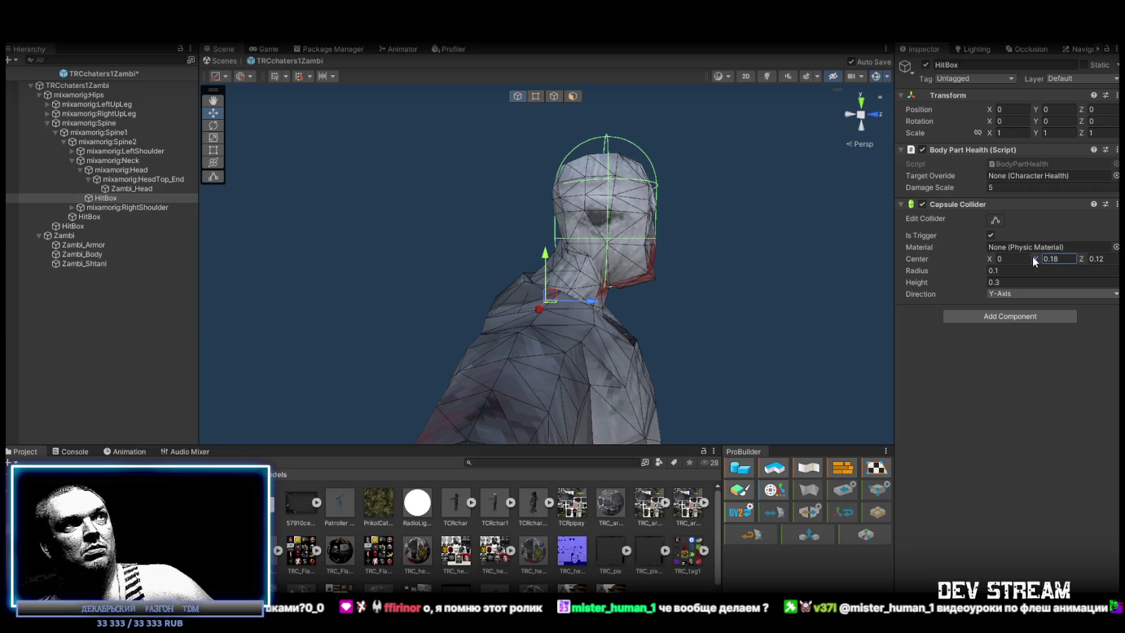
{"action": "key", "text": "BackSpace"}
{"action": "type", "text": "17"}
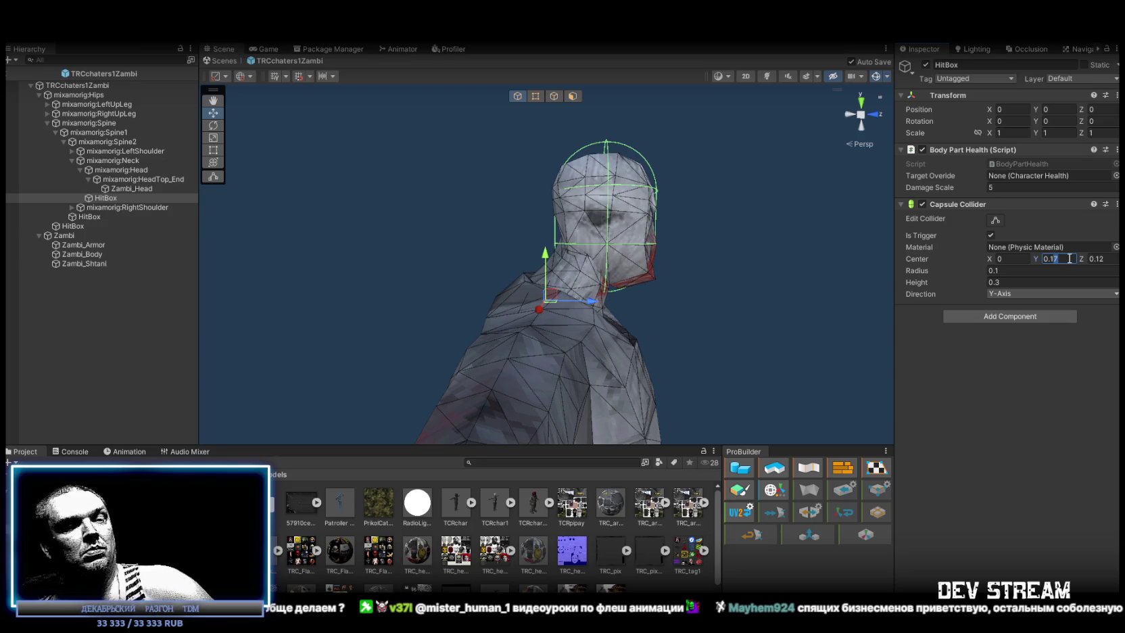
{"action": "type", "text": "0.16"}
{"action": "left_click_drag", "start_coordinate": [765, 218], "coordinate": [677, 222]}
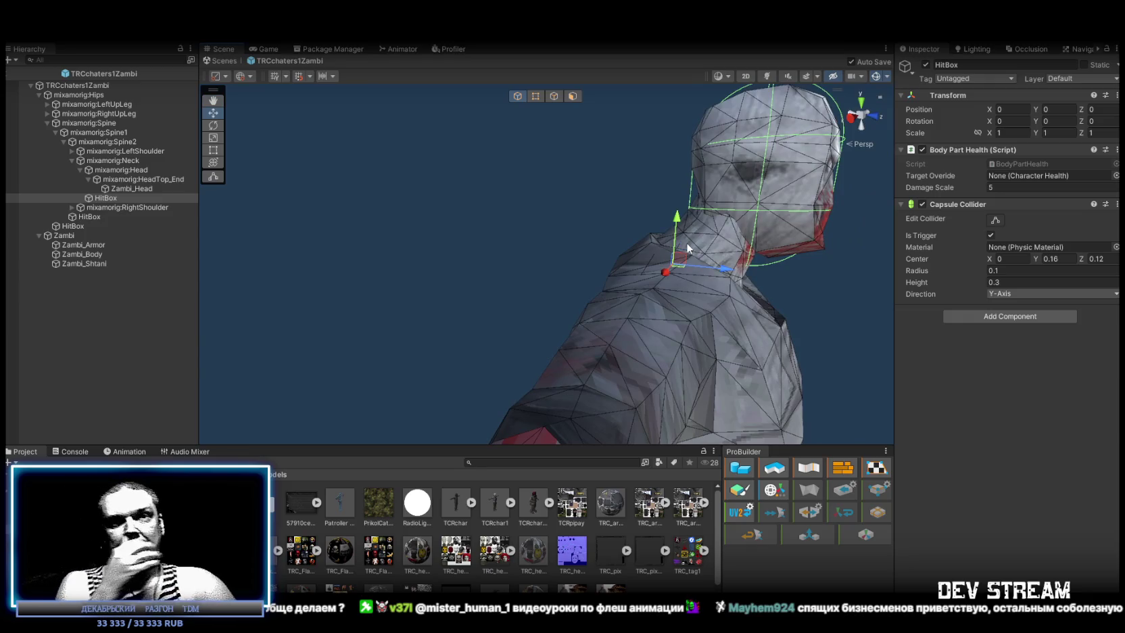
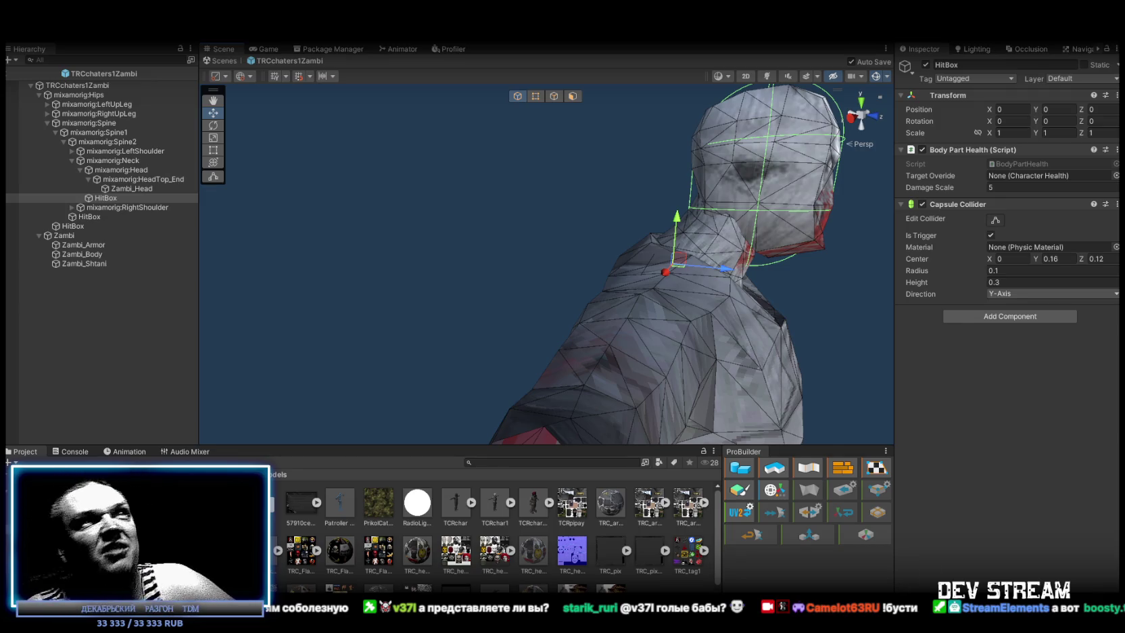
Inspect the head HitBox capsule from several angles, then select TRCchaters1Zambi to show its components.
{"action": "mouse_move", "coordinate": [655, 391]}
{"action": "left_mouse_down"}
{"action": "mouse_move", "coordinate": [683, 219]}
{"action": "mouse_move", "coordinate": [495, 230]}
{"action": "left_mouse_up"}
{"action": "scroll", "coordinate": [415, 224], "scroll_direction": "down", "scroll_amount": 5}
{"action": "scroll", "coordinate": [447, 230], "scroll_direction": "up", "scroll_amount": 5}
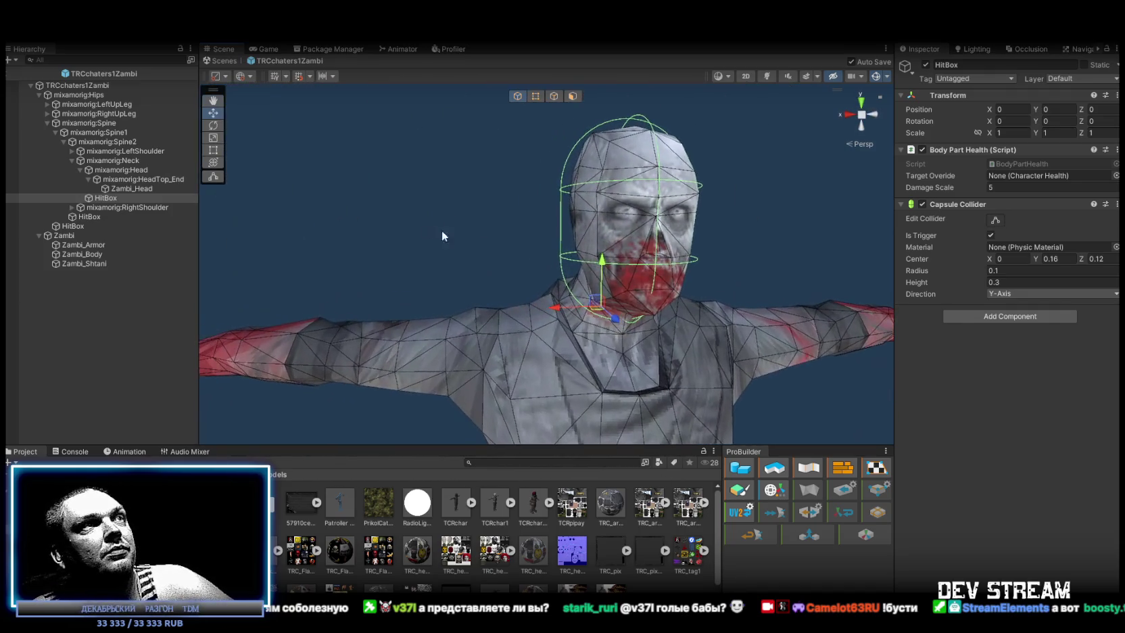
{"action": "left_click_drag", "start_coordinate": [573, 266], "coordinate": [402, 252]}
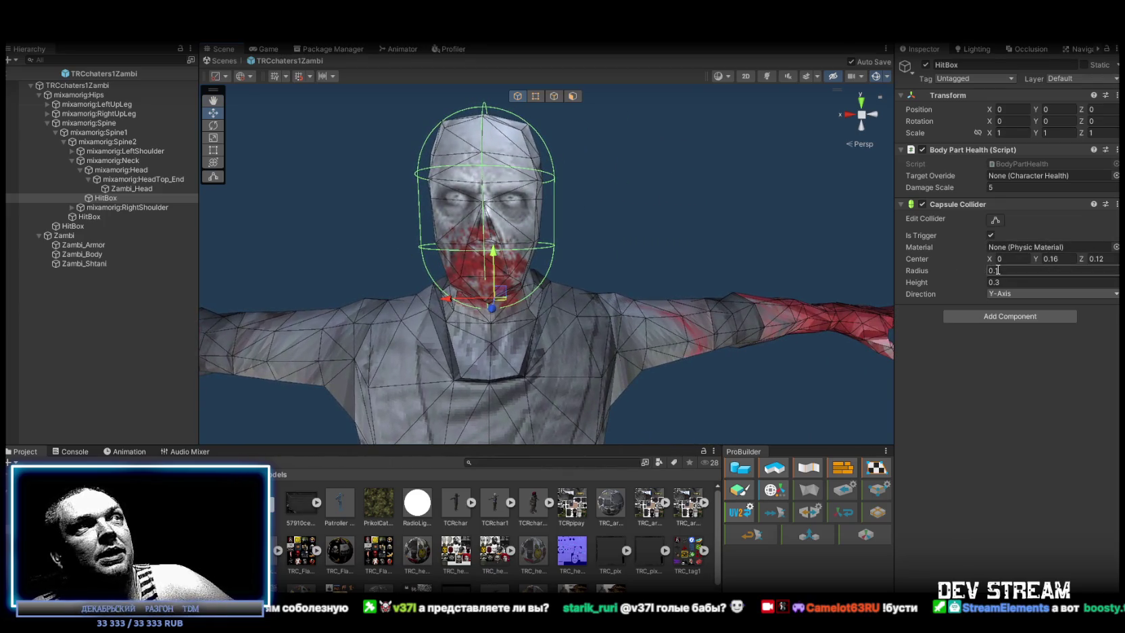
{"action": "mouse_move", "coordinate": [813, 205]}
{"action": "left_mouse_down"}
{"action": "mouse_move", "coordinate": [751, 207]}
{"action": "mouse_move", "coordinate": [790, 188]}
{"action": "mouse_move", "coordinate": [738, 208]}
{"action": "mouse_move", "coordinate": [647, 212]}
{"action": "left_mouse_up"}
{"action": "scroll", "coordinate": [647, 213], "scroll_direction": "down", "scroll_amount": 5}
{"action": "mouse_move", "coordinate": [606, 256]}
{"action": "left_mouse_down"}
{"action": "mouse_move", "coordinate": [628, 258]}
{"action": "mouse_move", "coordinate": [477, 334]}
{"action": "mouse_move", "coordinate": [497, 335]}
{"action": "left_mouse_up"}
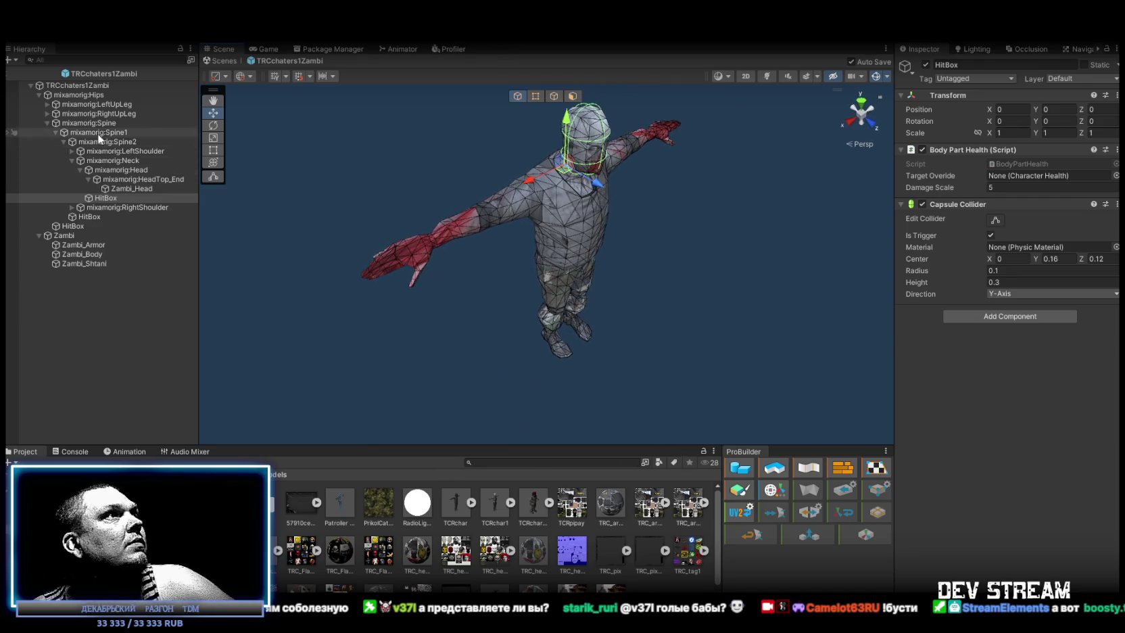
{"action": "left_click", "coordinate": [68, 85]}
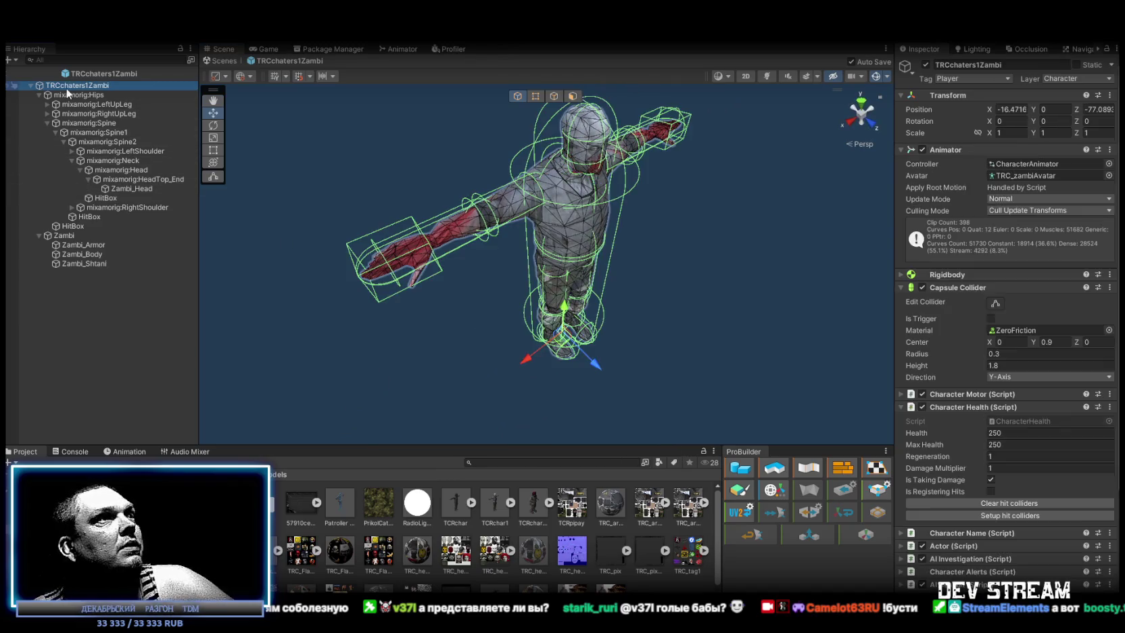
Set the zombie's Character Health Regeneration to 0.
{"action": "mouse_move", "coordinate": [514, 229]}
{"action": "left_mouse_down"}
{"action": "mouse_move", "coordinate": [487, 223]}
{"action": "mouse_move", "coordinate": [496, 174]}
{"action": "left_mouse_up"}
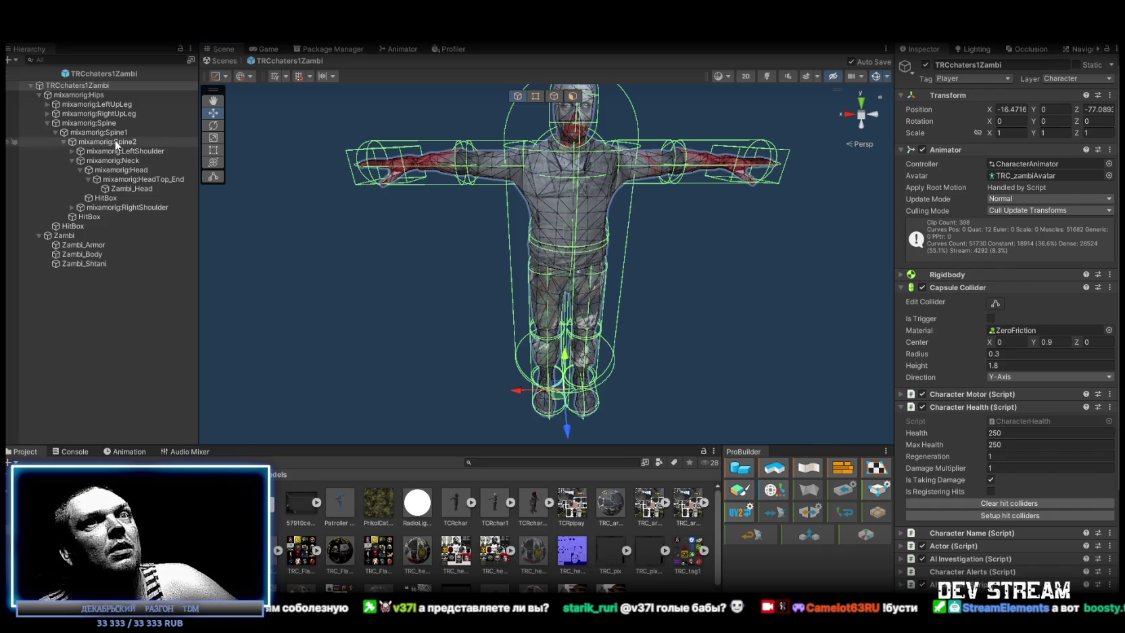
{"action": "left_click", "coordinate": [1015, 456]}
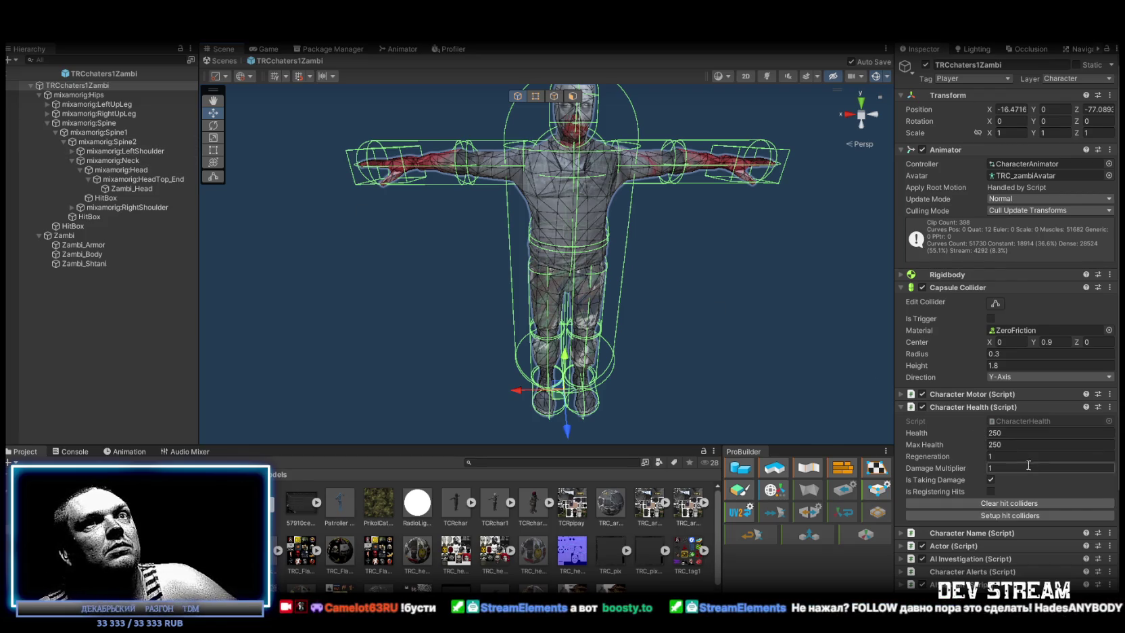
{"action": "type", "text": "0"}
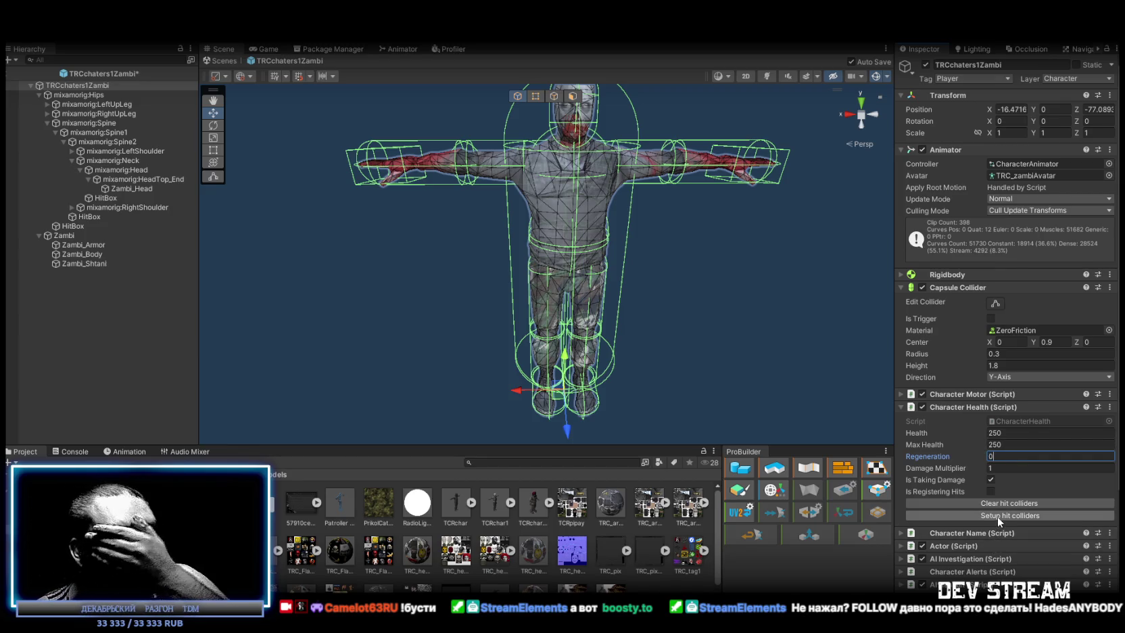
{"action": "scroll", "coordinate": [1011, 491], "scroll_direction": "down", "scroll_amount": 2}
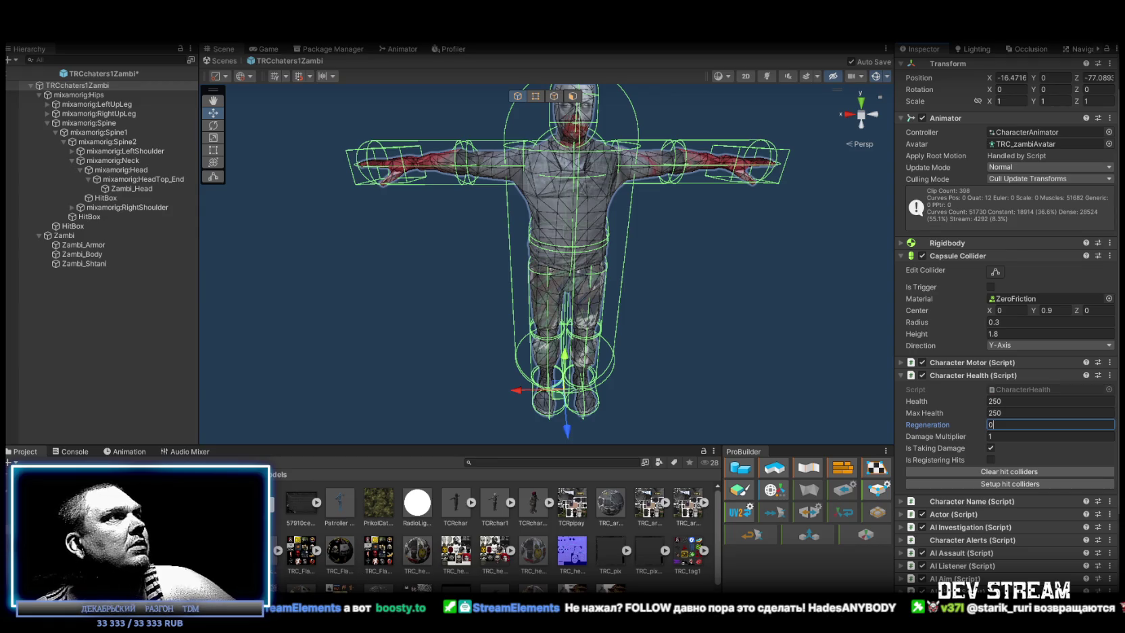
{"action": "left_click", "coordinate": [74, 451]}
Return to the model assets folder and collapse the zombie's Hierarchy tree.
{"action": "left_click", "coordinate": [25, 451]}
{"action": "mouse_move", "coordinate": [352, 312]}
{"action": "left_mouse_down"}
{"action": "mouse_move", "coordinate": [543, 261]}
{"action": "mouse_move", "coordinate": [566, 271]}
{"action": "mouse_move", "coordinate": [475, 241]}
{"action": "left_mouse_up"}
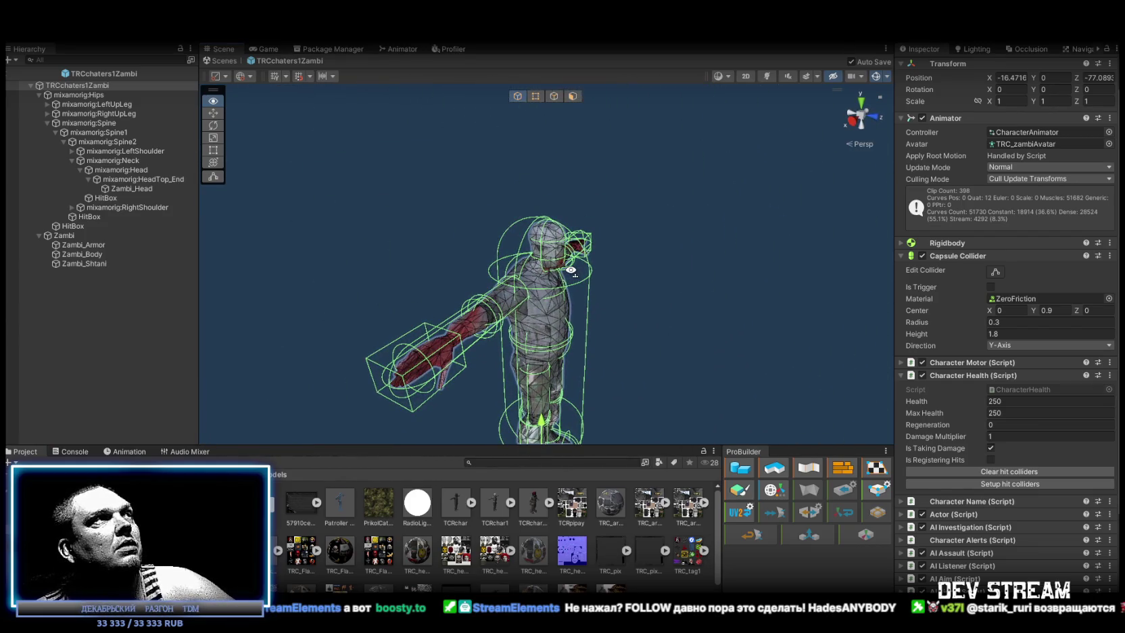
{"action": "left_click", "coordinate": [31, 86]}
Expand the zombie's Hips, Spine, Spine1 and Spine2 bones in the Hierarchy.
{"action": "left_click", "coordinate": [31, 86]}
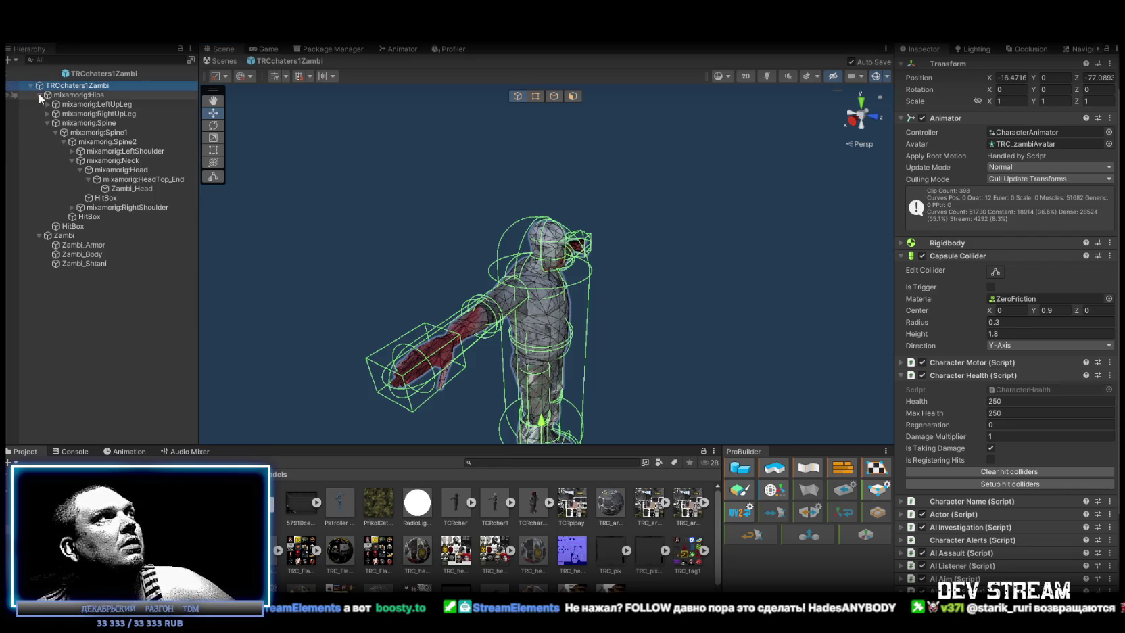
{"action": "left_click", "coordinate": [29, 84]}
{"action": "left_click", "coordinate": [29, 86]}
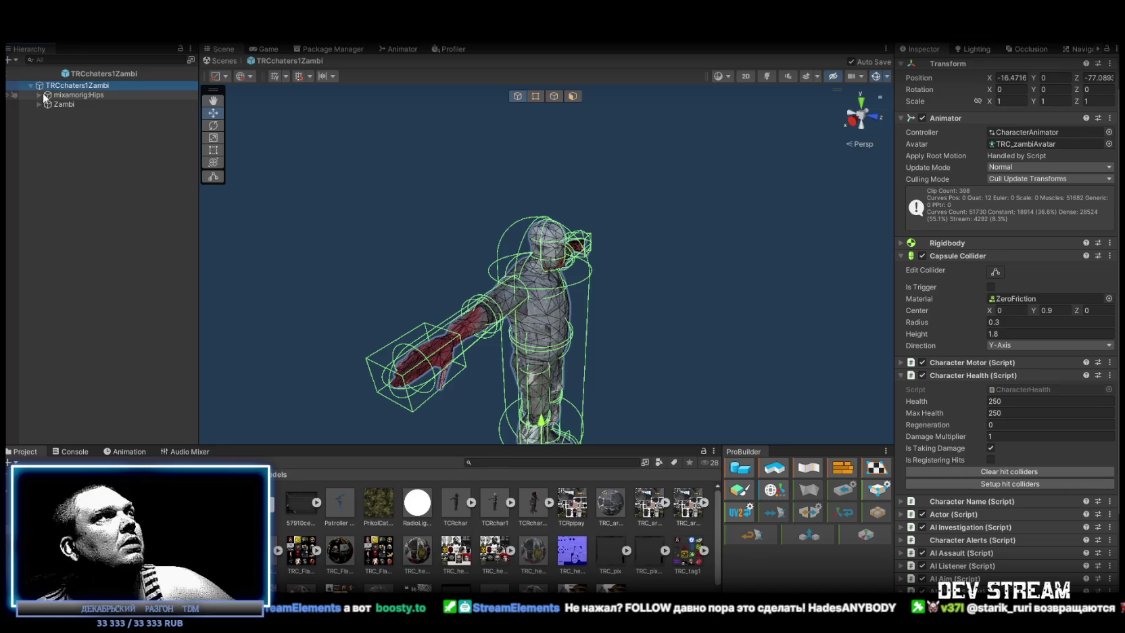
{"action": "left_click", "coordinate": [70, 95]}
{"action": "left_click", "coordinate": [39, 95]}
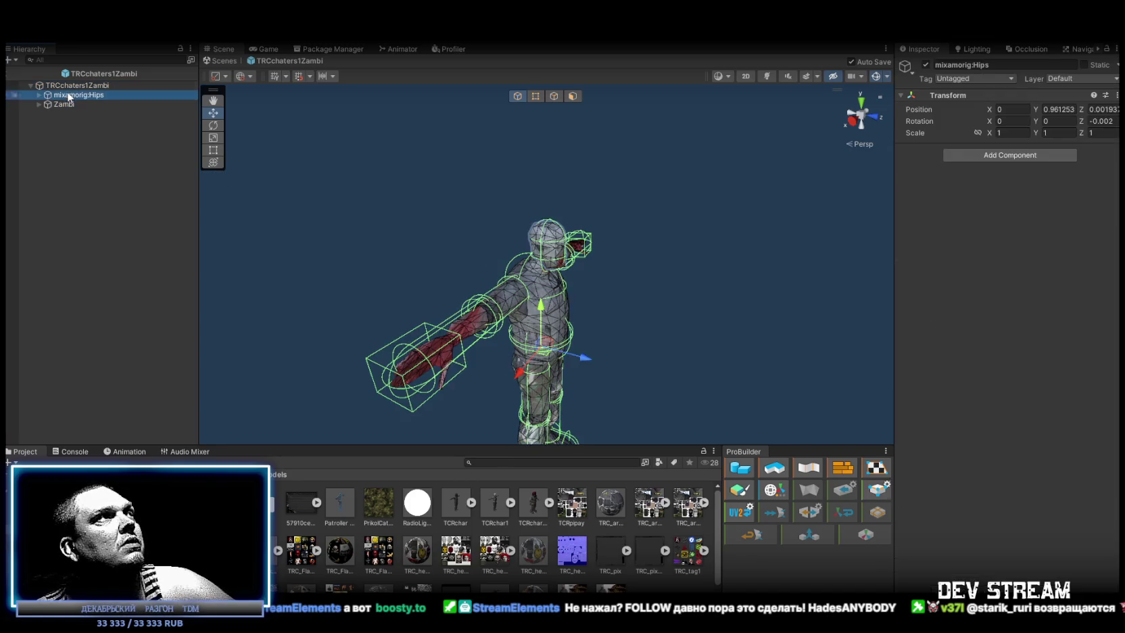
{"action": "left_click", "coordinate": [61, 85]}
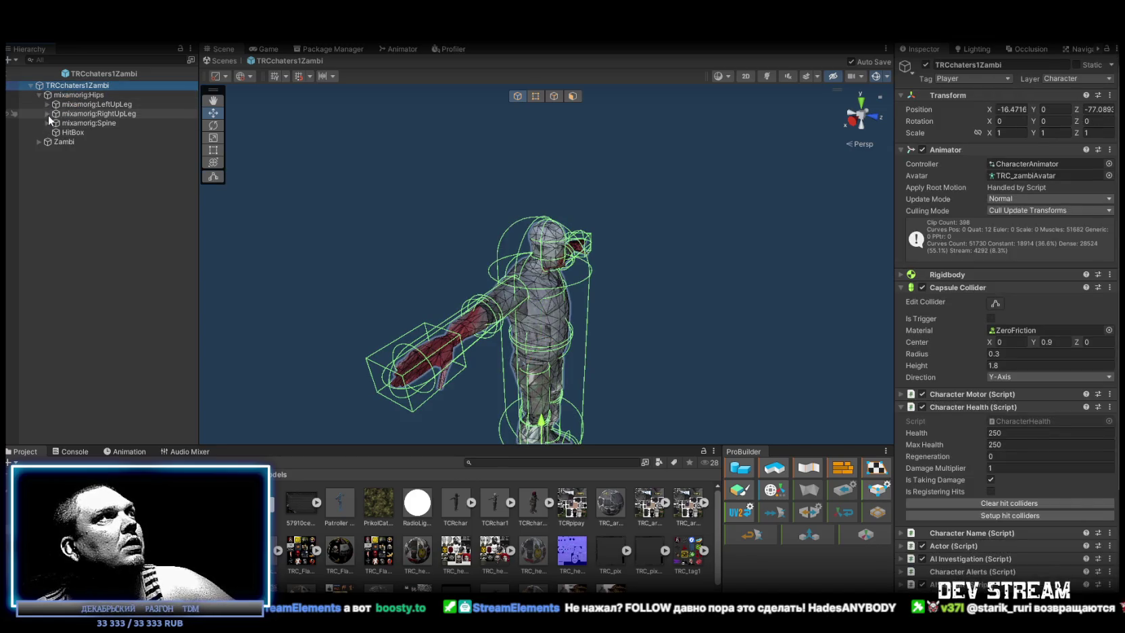
{"action": "left_click", "coordinate": [47, 123]}
{"action": "left_click", "coordinate": [56, 133]}
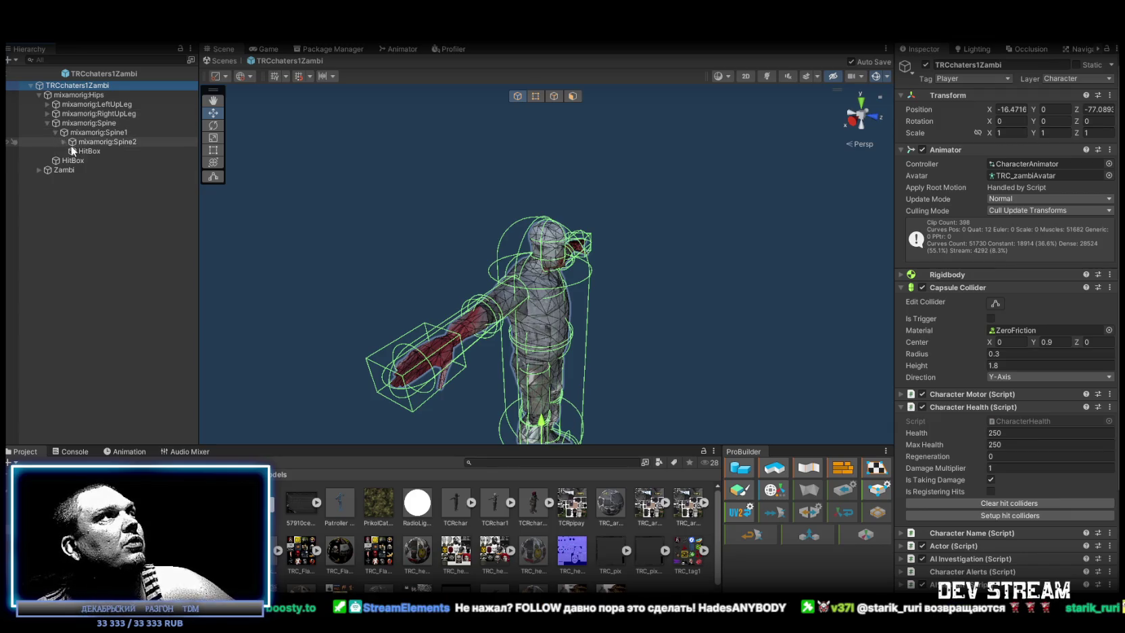
{"action": "left_click", "coordinate": [63, 142]}
Expand both shoulders, arms and forearms down to the hands.
{"action": "left_click", "coordinate": [72, 151]}
{"action": "left_click", "coordinate": [80, 161]}
{"action": "left_click", "coordinate": [71, 198]}
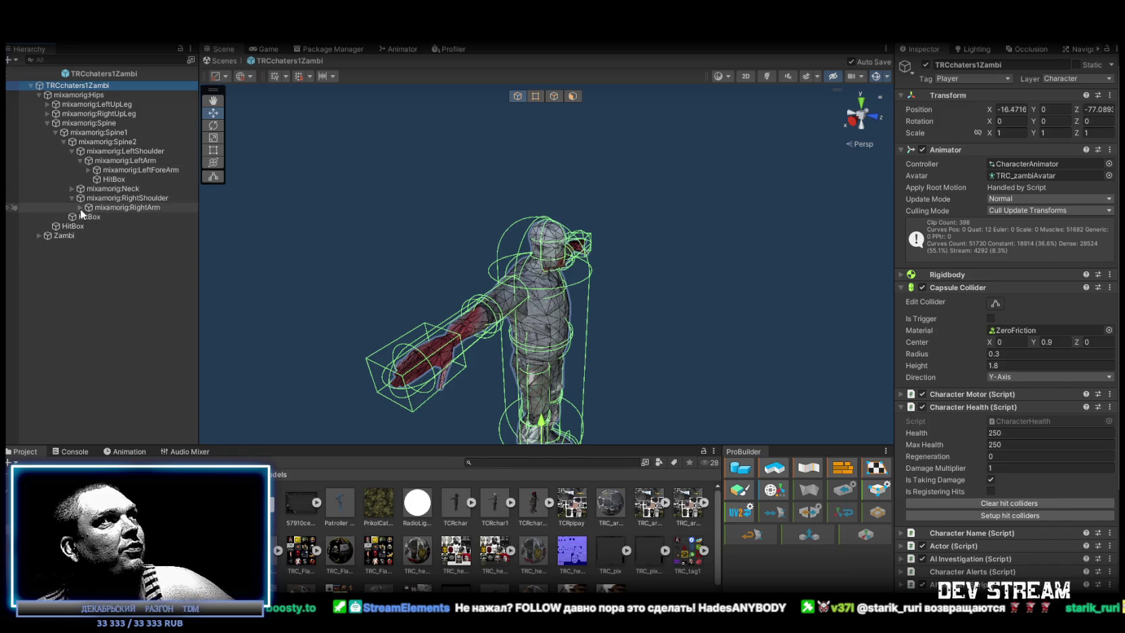
{"action": "left_click", "coordinate": [80, 208]}
{"action": "left_click", "coordinate": [88, 216]}
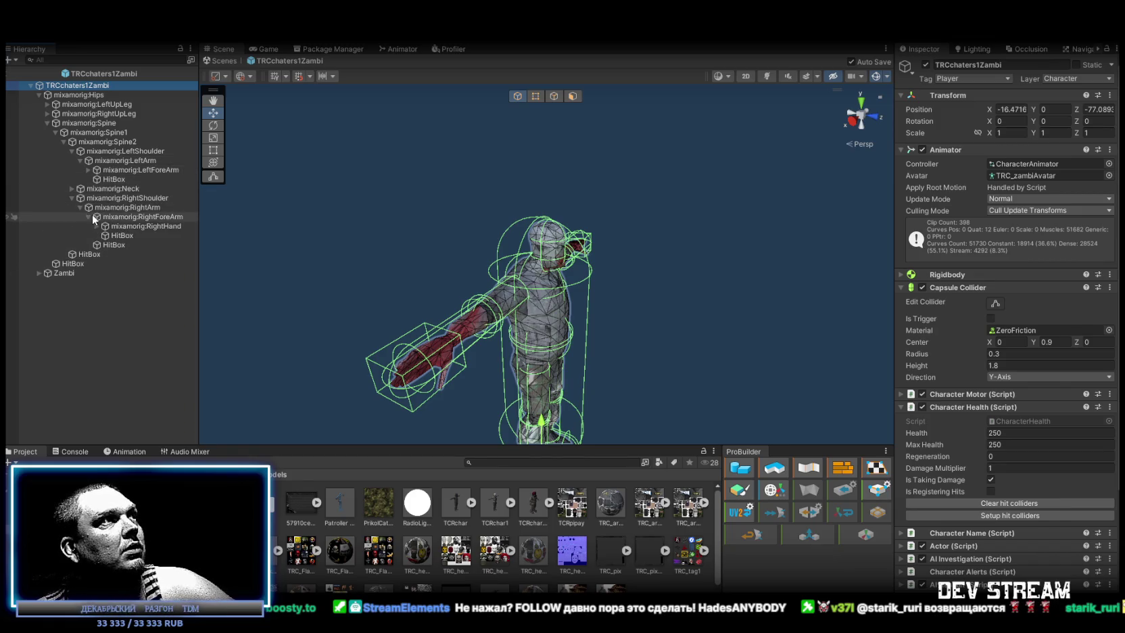
{"action": "left_click", "coordinate": [88, 170]}
Select the left and right hand HitBoxes together.
{"action": "left_click", "coordinate": [132, 180]}
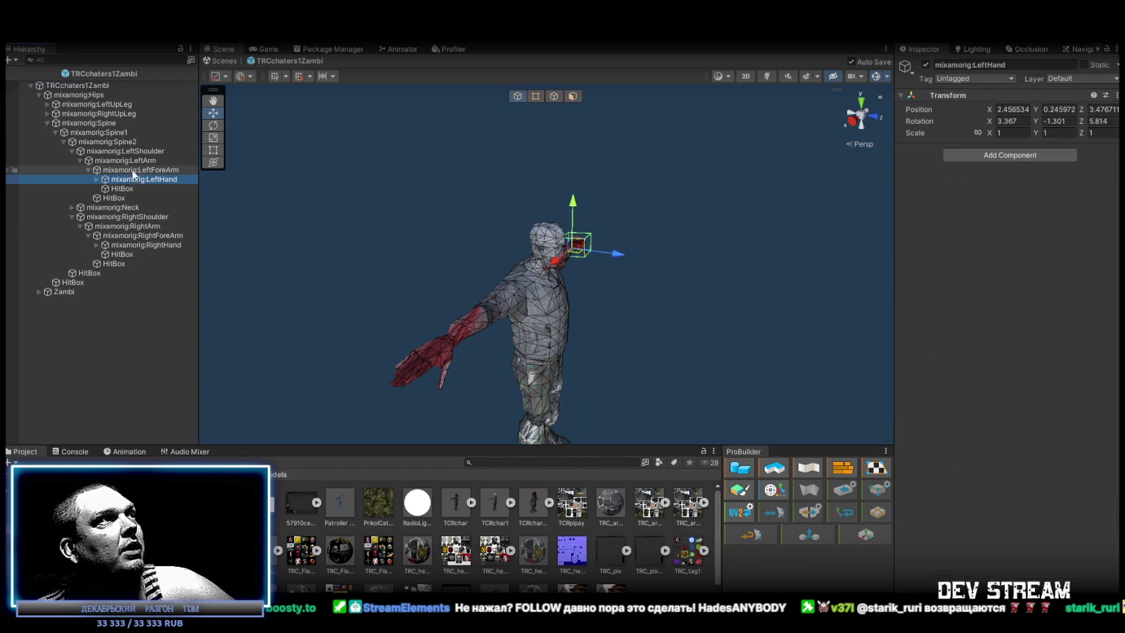
{"action": "left_click", "coordinate": [119, 190]}
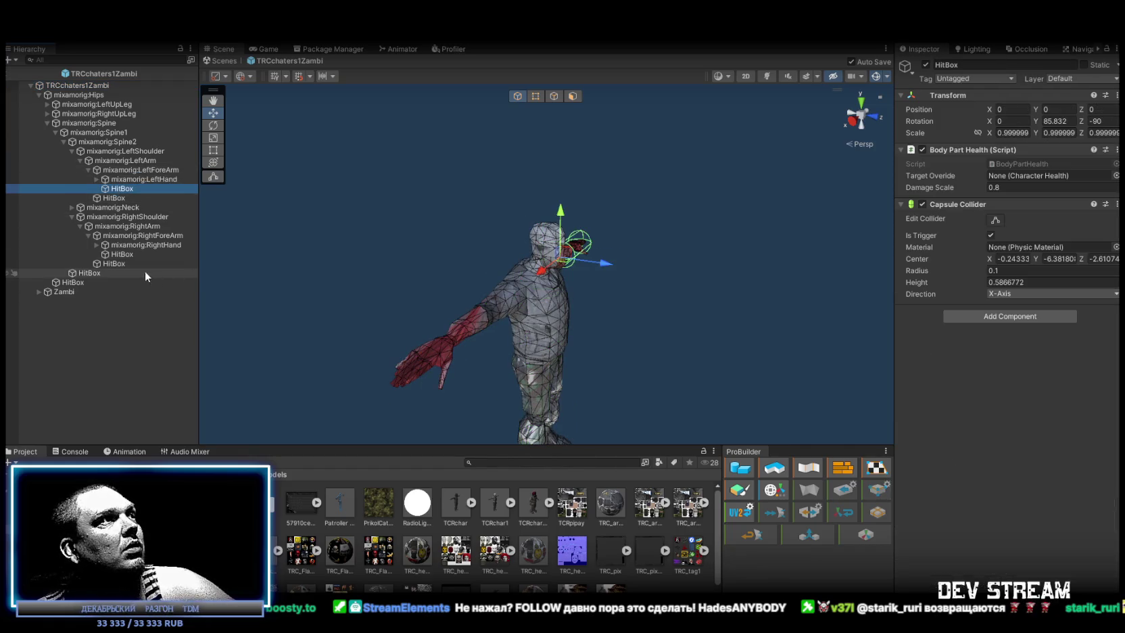
{"action": "left_click", "coordinate": [122, 255], "text": "ctrl"}
{"action": "mouse_move", "coordinate": [223, 264]}
{"action": "left_mouse_down"}
{"action": "mouse_move", "coordinate": [399, 257]}
{"action": "mouse_move", "coordinate": [372, 241]}
{"action": "mouse_move", "coordinate": [362, 221]}
{"action": "mouse_move", "coordinate": [371, 223]}
{"action": "left_mouse_up"}
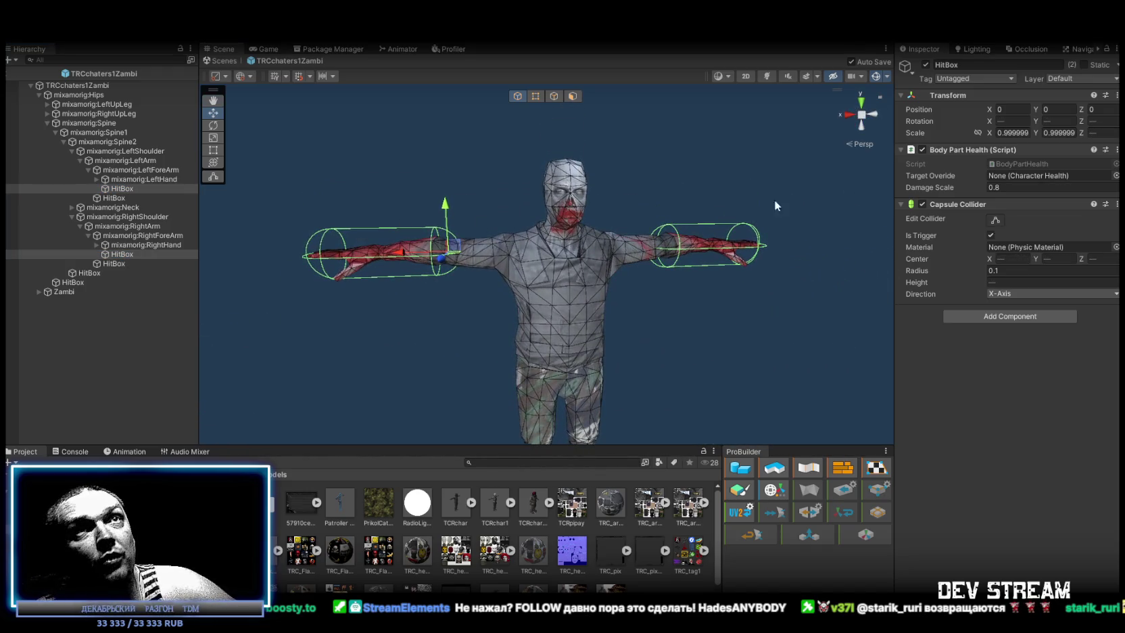
Set the hand HitBoxes' Capsule Collider Radius to 0.08.
{"action": "left_click", "coordinate": [1005, 270]}
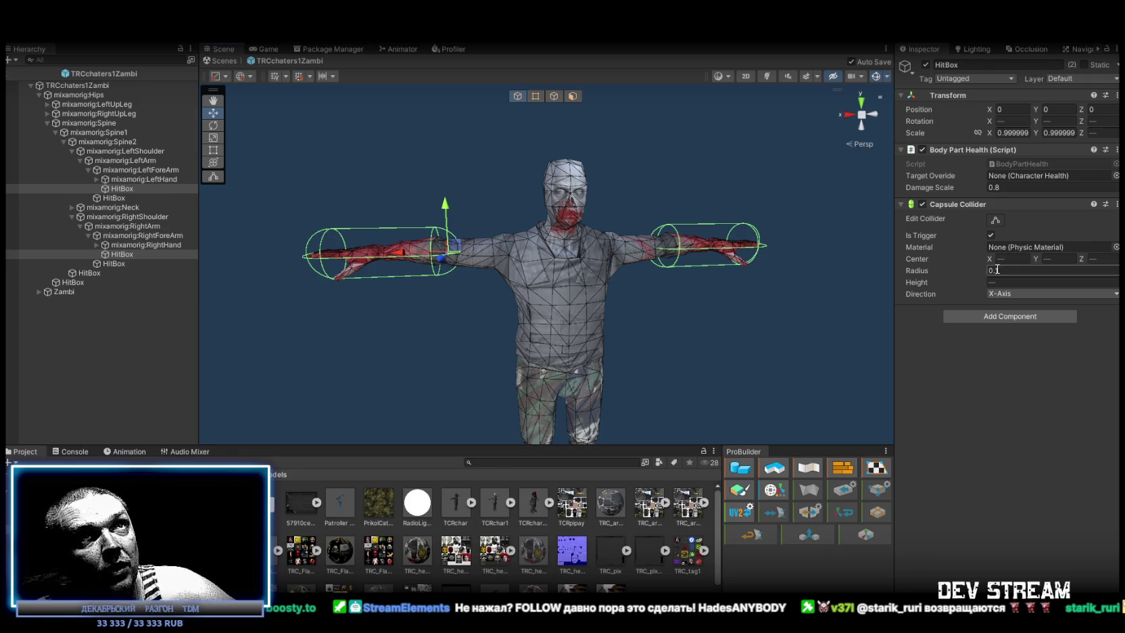
{"action": "type", "text": "0.0"}
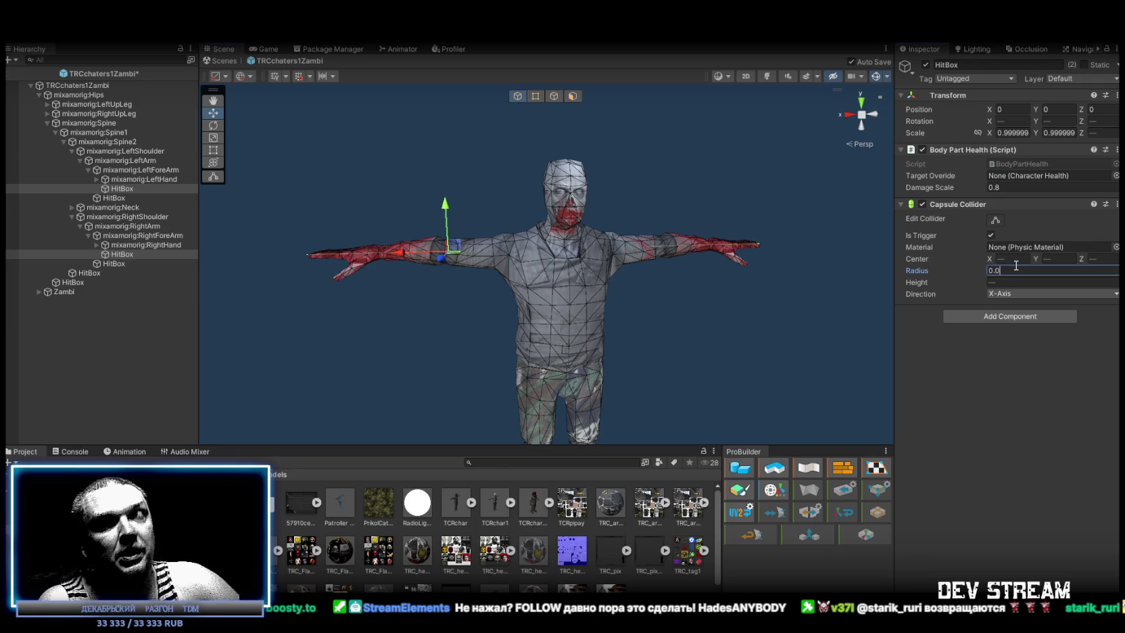
{"action": "type", "text": "5"}
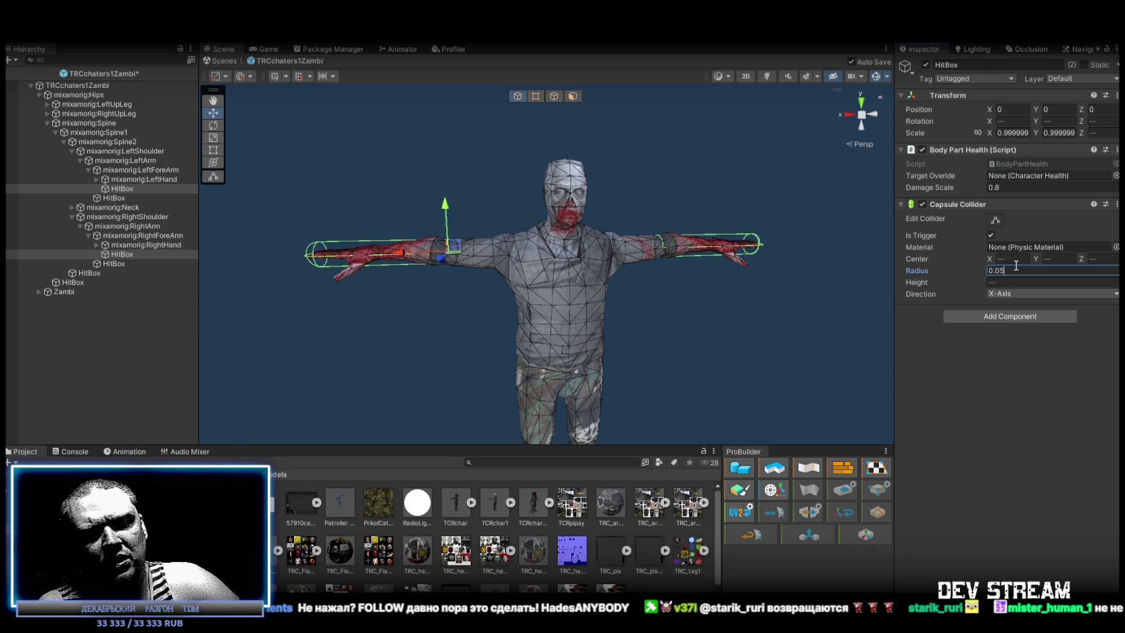
{"action": "key", "text": "BackSpace"}
{"action": "type", "text": "8"}
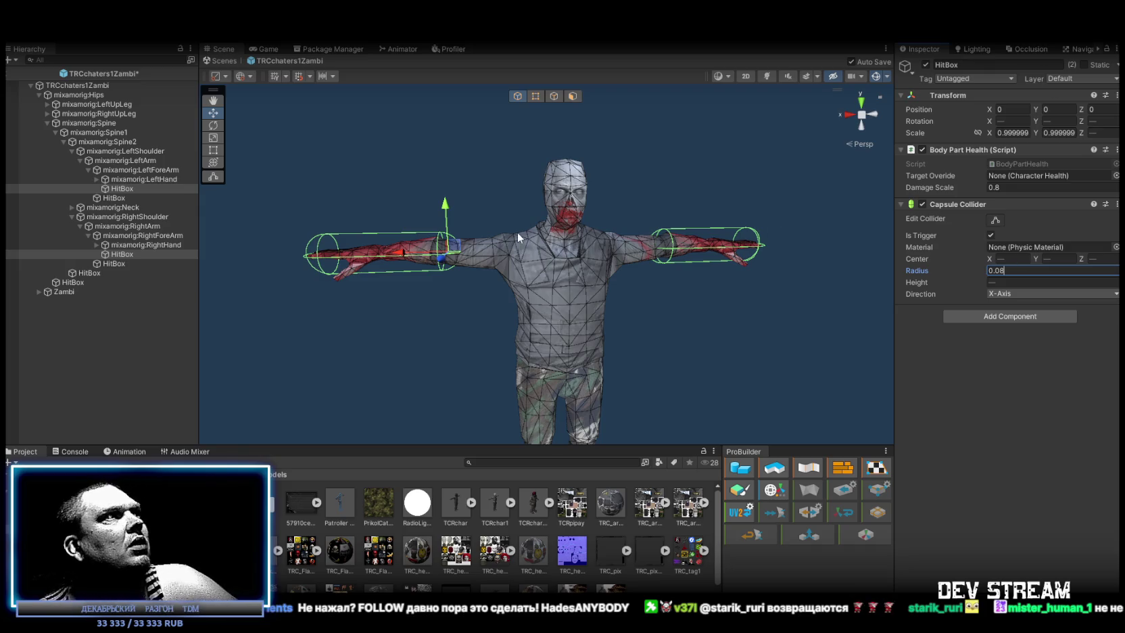
Set both upper-arm HitBoxes' Capsule Collider Radius to 0.08 and check the arms.
{"action": "left_click", "coordinate": [113, 197]}
{"action": "left_click", "coordinate": [114, 263], "text": "ctrl"}
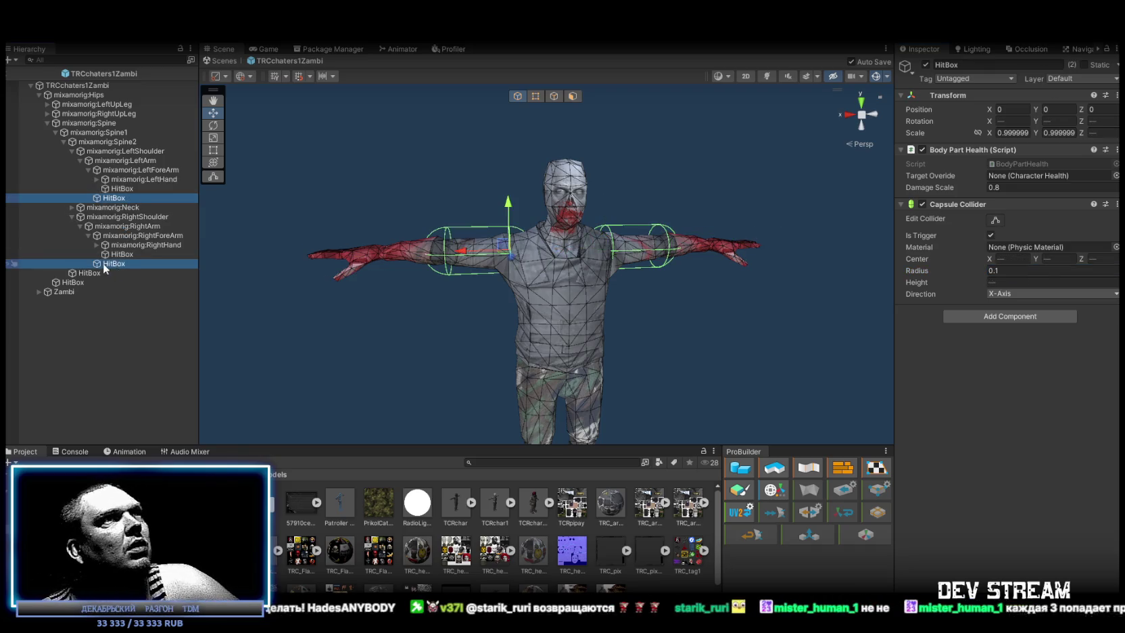
{"action": "left_click", "coordinate": [998, 270]}
{"action": "left_click", "coordinate": [1000, 270]}
{"action": "type", "text": "0.08"}
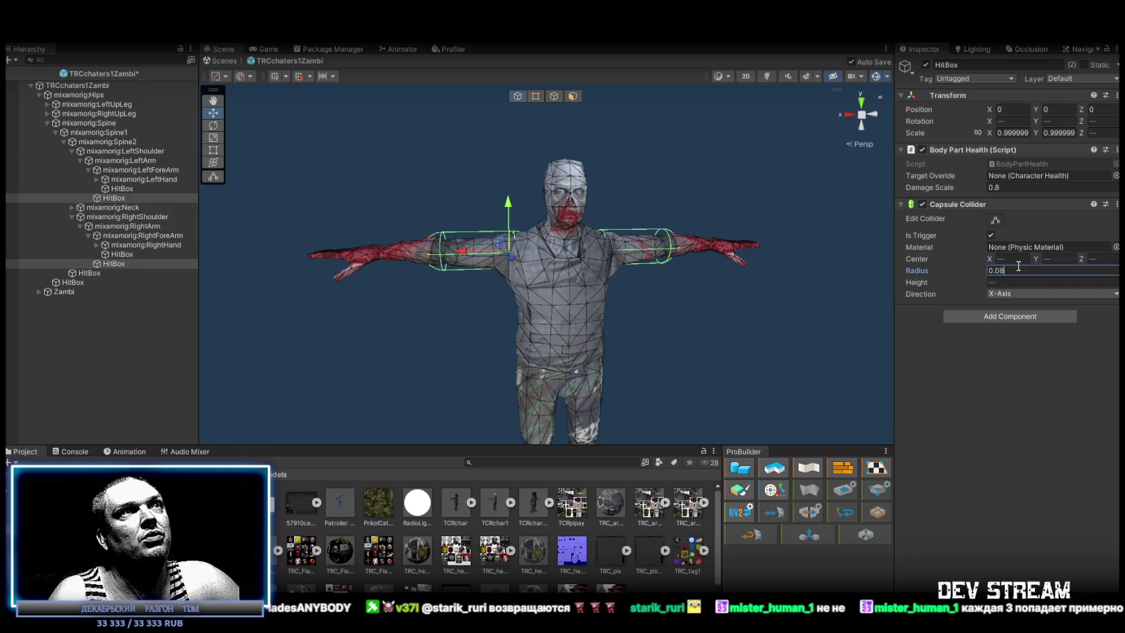
{"action": "mouse_move", "coordinate": [809, 298]}
{"action": "left_mouse_down"}
{"action": "mouse_move", "coordinate": [729, 269]}
{"action": "mouse_move", "coordinate": [798, 330]}
{"action": "mouse_move", "coordinate": [490, 173]}
{"action": "mouse_move", "coordinate": [453, 169]}
{"action": "mouse_move", "coordinate": [582, 176]}
{"action": "left_mouse_up"}
{"action": "scroll", "coordinate": [581, 176], "scroll_direction": "down", "scroll_amount": 3}
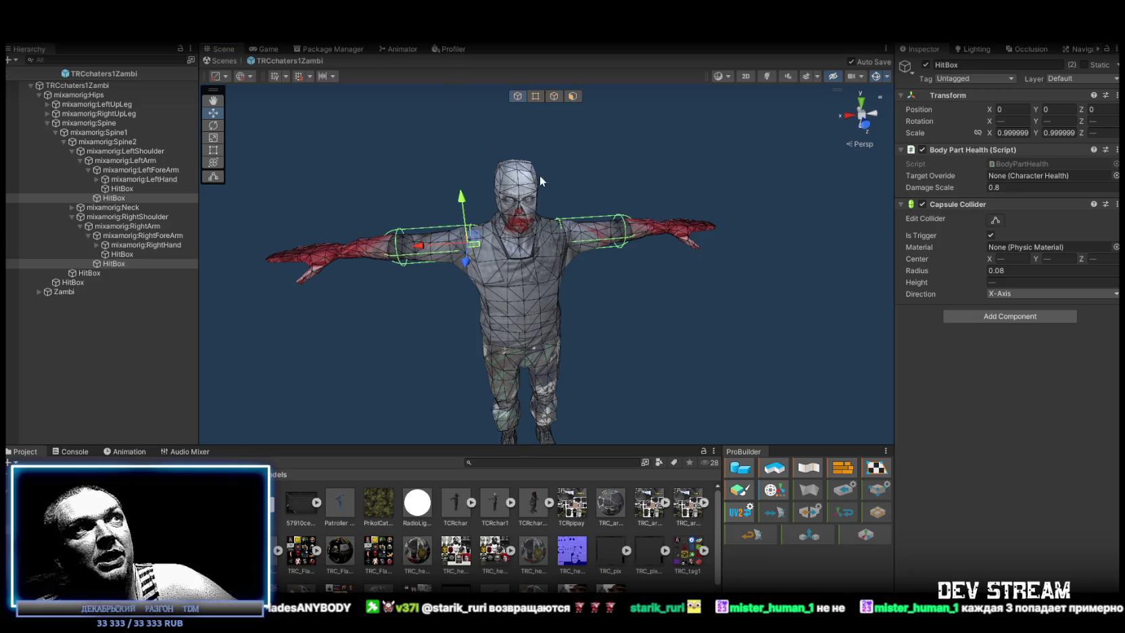
{"action": "mouse_move", "coordinate": [491, 228]}
{"action": "left_mouse_down"}
{"action": "mouse_move", "coordinate": [558, 187]}
{"action": "mouse_move", "coordinate": [562, 200]}
{"action": "left_mouse_up"}
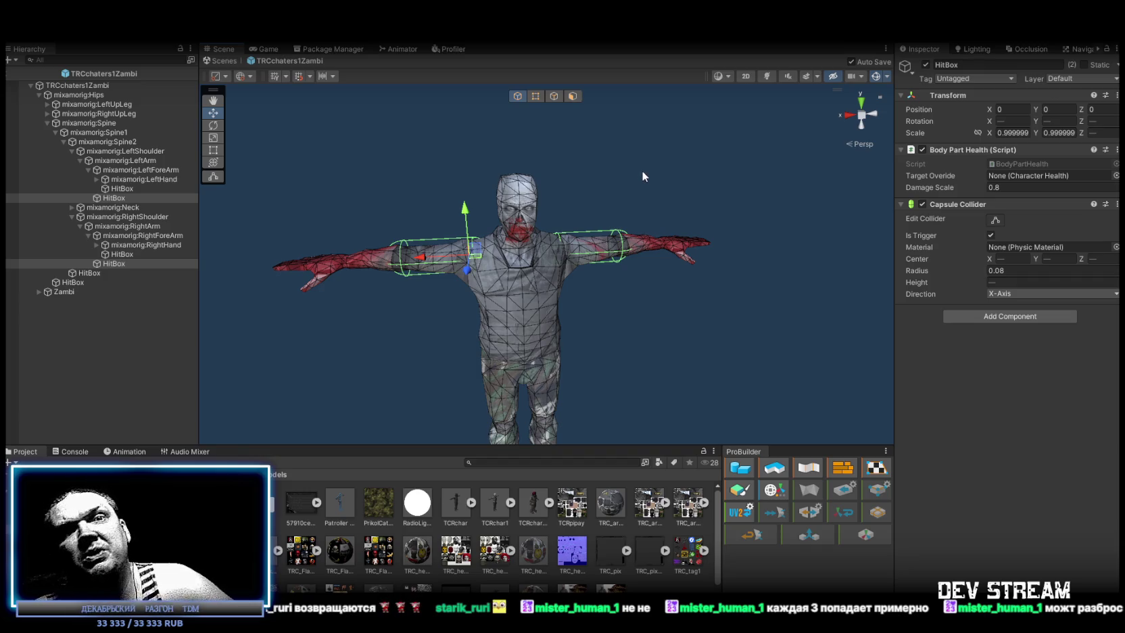
Orbit and zoom around the zombie to check the thinner arm hitboxes.
{"action": "scroll", "coordinate": [612, 158], "scroll_direction": "up", "scroll_amount": 5}
{"action": "left_click_drag", "start_coordinate": [609, 220], "coordinate": [593, 211]}
{"action": "scroll", "coordinate": [593, 209], "scroll_direction": "up", "scroll_amount": 3}
{"action": "scroll", "coordinate": [595, 203], "scroll_direction": "down", "scroll_amount": 5}
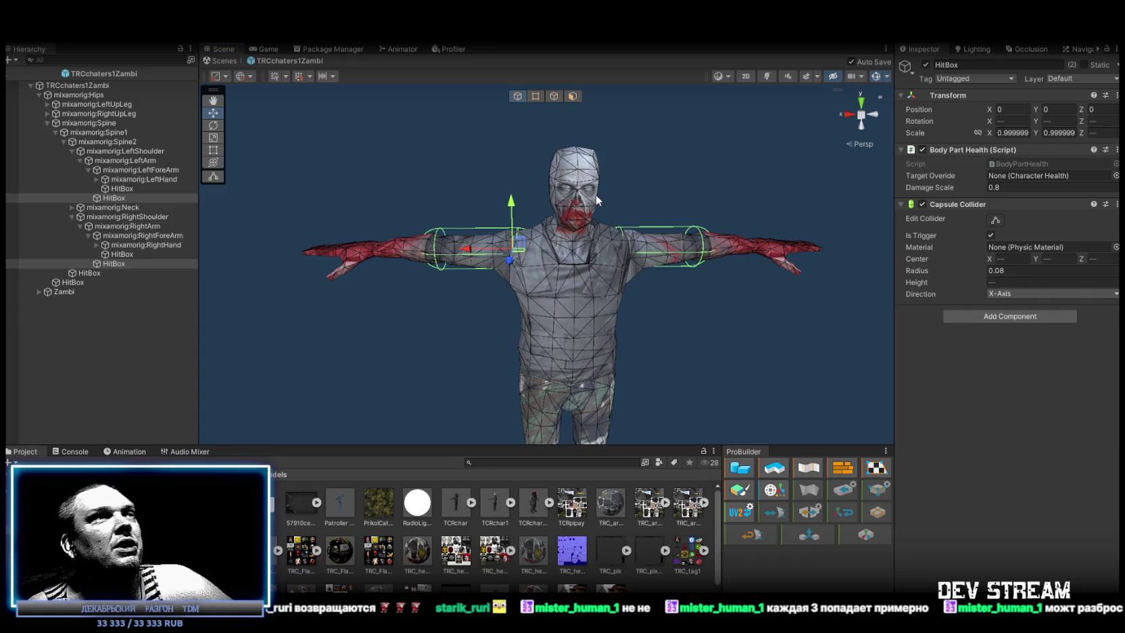
{"action": "scroll", "coordinate": [618, 190], "scroll_direction": "up", "scroll_amount": 4}
{"action": "mouse_move", "coordinate": [585, 181]}
{"action": "left_mouse_down"}
{"action": "mouse_move", "coordinate": [684, 220]}
{"action": "mouse_move", "coordinate": [612, 244]}
{"action": "mouse_move", "coordinate": [641, 239]}
{"action": "left_mouse_up"}
{"action": "scroll", "coordinate": [685, 221], "scroll_direction": "down", "scroll_amount": 5}
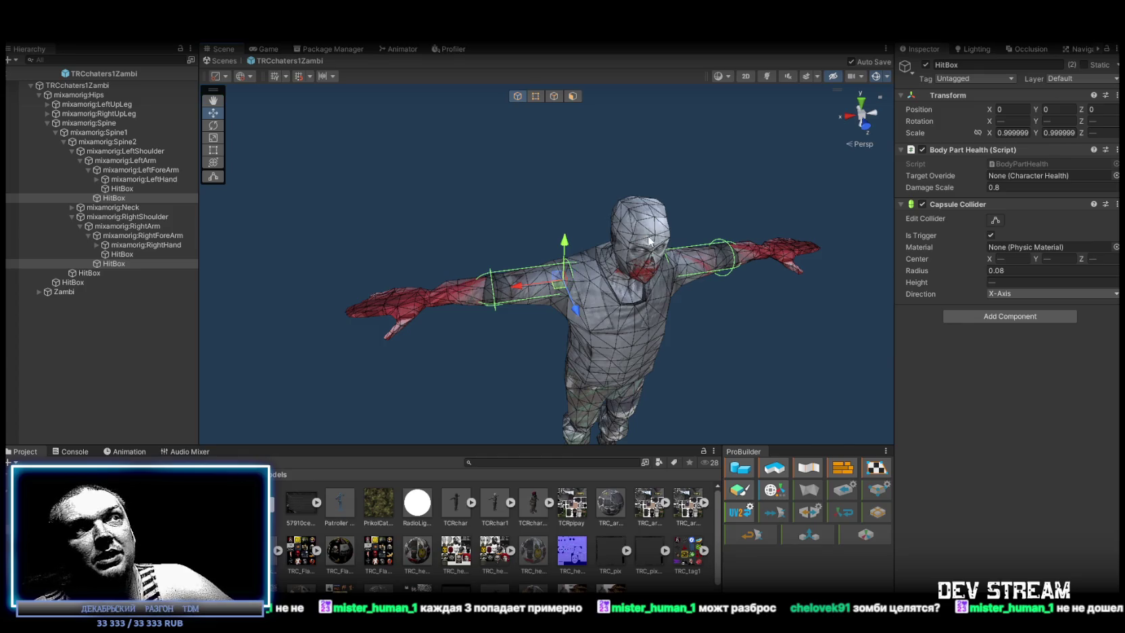
{"action": "scroll", "coordinate": [629, 227], "scroll_direction": "up", "scroll_amount": 3}
{"action": "mouse_move", "coordinate": [629, 228]}
{"action": "left_mouse_down"}
{"action": "mouse_move", "coordinate": [648, 229]}
{"action": "mouse_move", "coordinate": [671, 203]}
{"action": "left_mouse_up"}
{"action": "scroll", "coordinate": [669, 204], "scroll_direction": "down", "scroll_amount": 3}
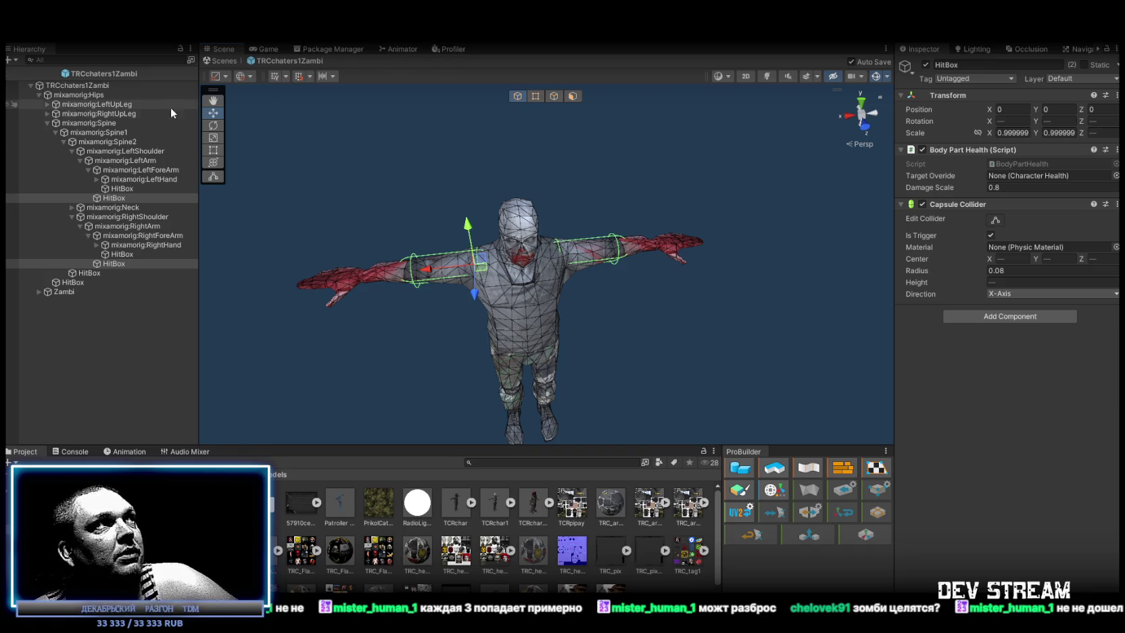
Select TRCchaters1Zambi and expand its Dead 2 Ragdoll NPC settings.
{"action": "left_click", "coordinate": [114, 85]}
{"action": "scroll", "coordinate": [1046, 376], "scroll_direction": "down", "scroll_amount": 5}
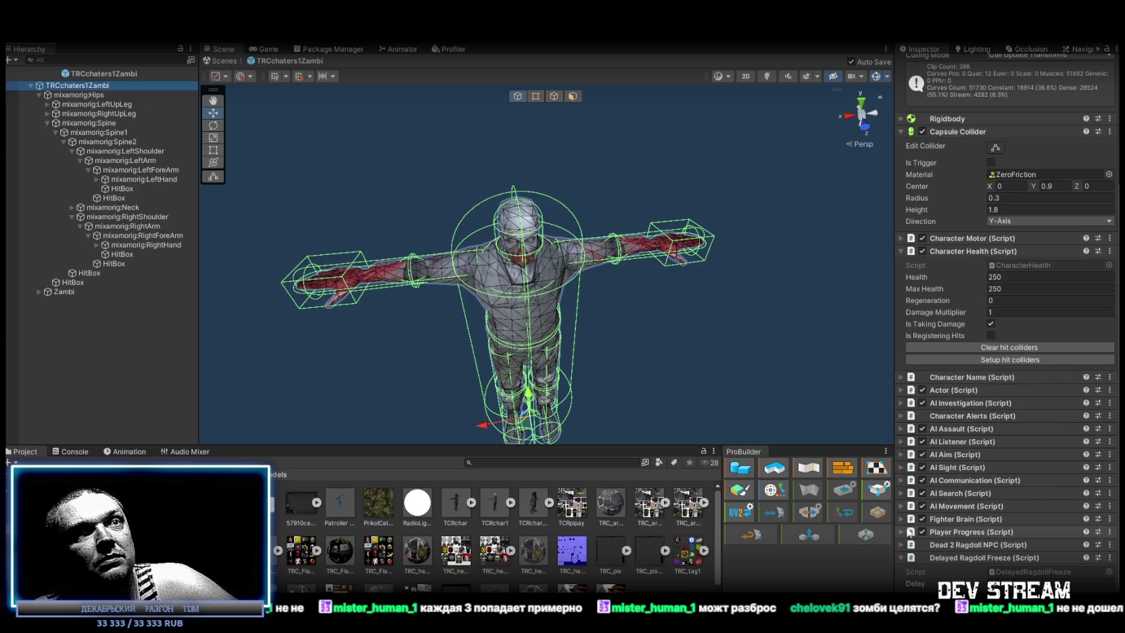
{"action": "left_click", "coordinate": [900, 544]}
{"action": "scroll", "coordinate": [1038, 512], "scroll_direction": "down", "scroll_amount": 5}
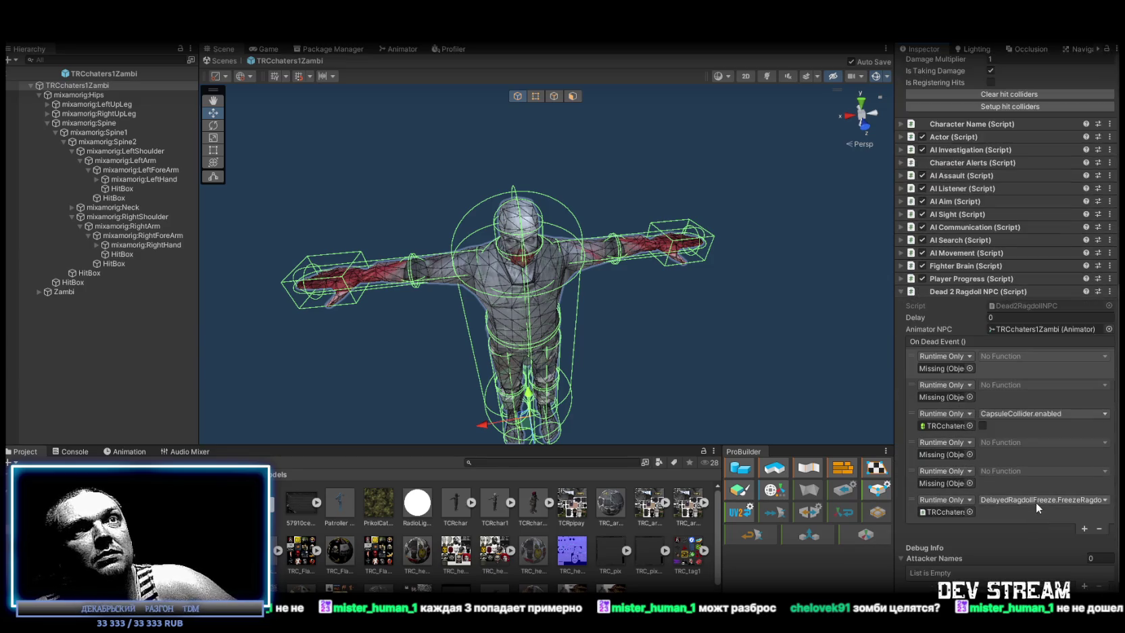
Remove the empty 'No Function' entries from the On Dead Event list.
{"action": "left_click", "coordinate": [1111, 371]}
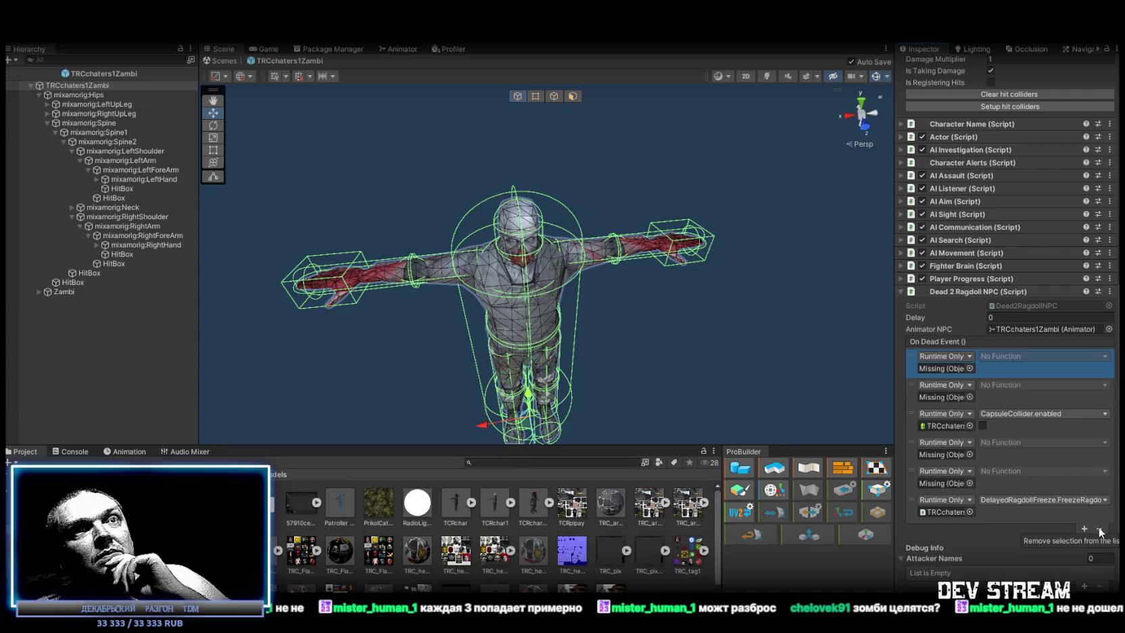
{"action": "left_click", "coordinate": [944, 512]}
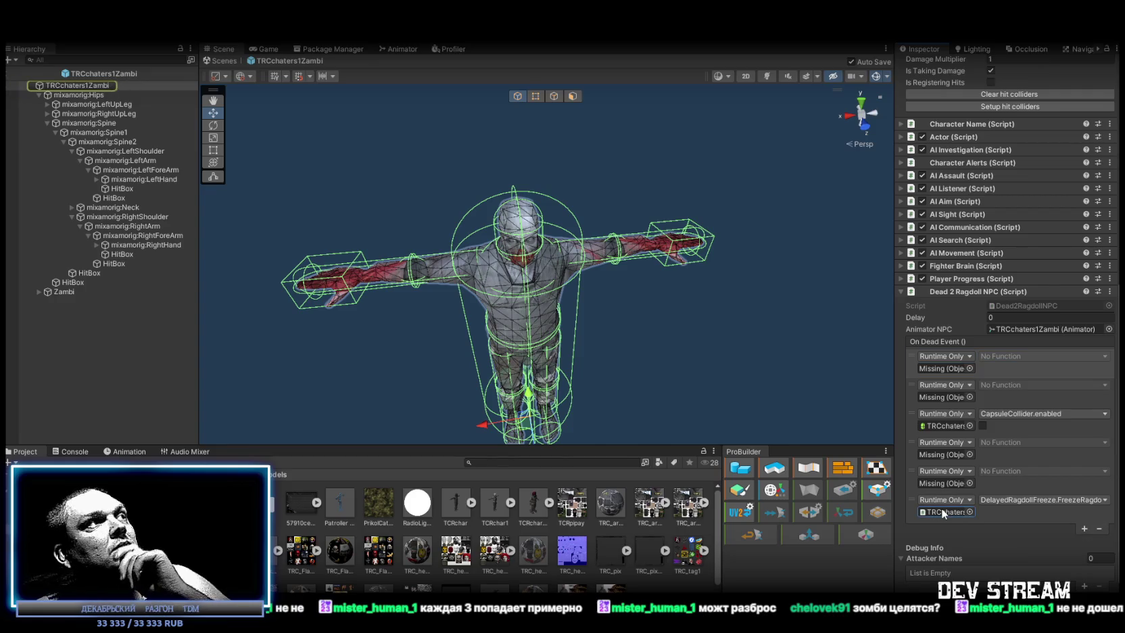
{"action": "scroll", "coordinate": [1026, 515], "scroll_direction": "down", "scroll_amount": 1}
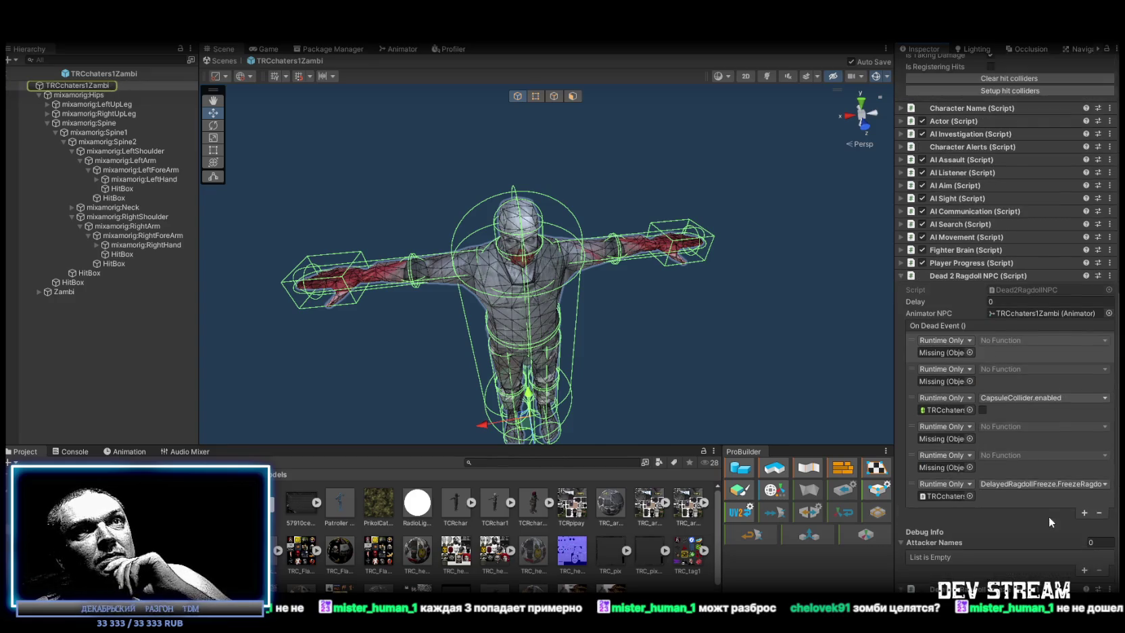
{"action": "left_click", "coordinate": [1107, 348]}
{"action": "left_click", "coordinate": [1100, 513]}
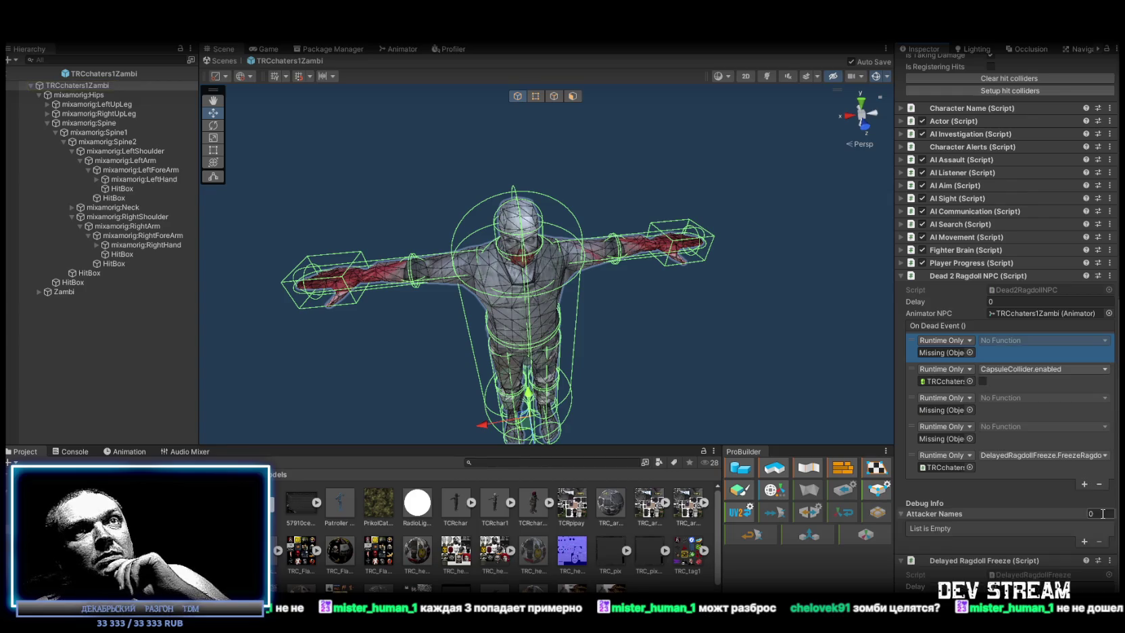
{"action": "left_click", "coordinate": [1100, 484]}
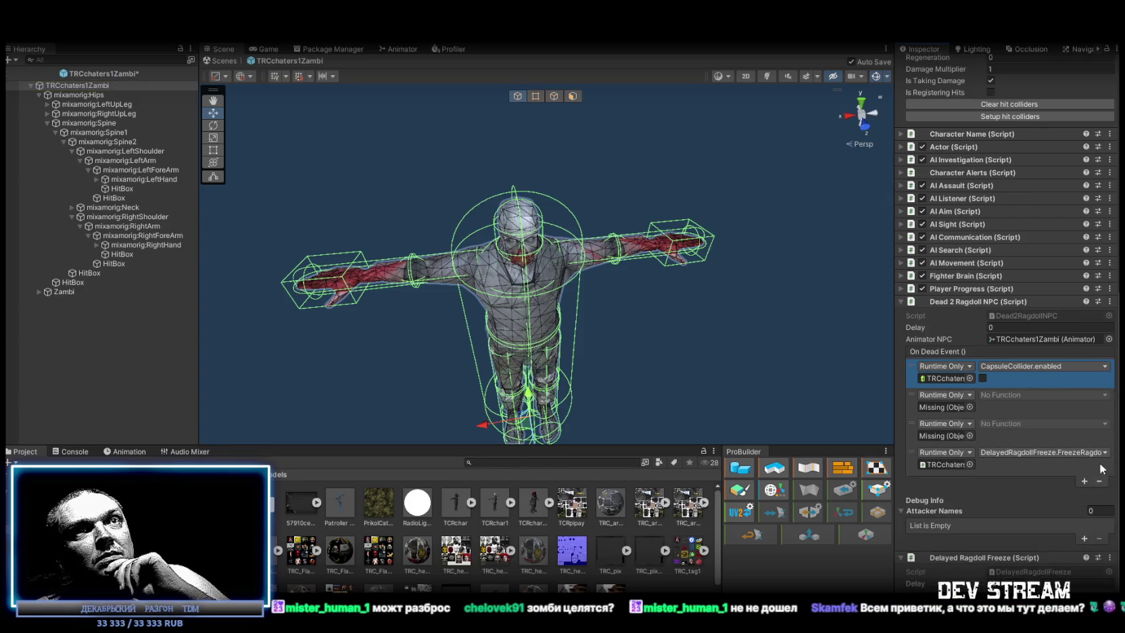
{"action": "left_click", "coordinate": [1107, 410]}
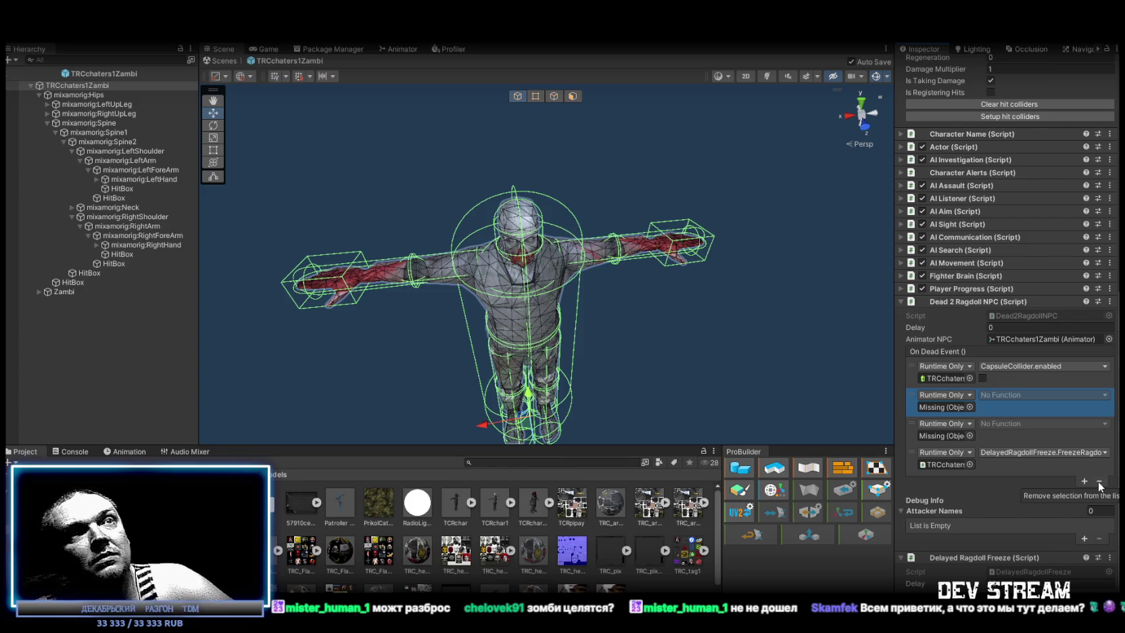
{"action": "left_click", "coordinate": [1099, 484]}
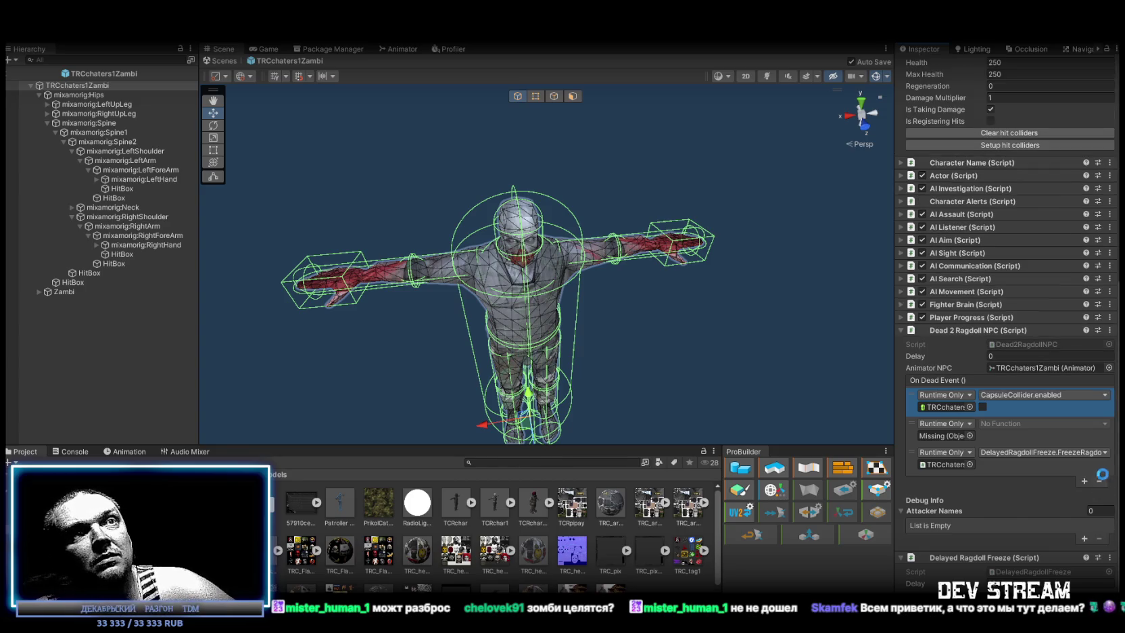
{"action": "left_click", "coordinate": [1114, 437]}
{"action": "left_click", "coordinate": [1103, 481]}
Place the TRCchaters1 prefab from Prefabs > PlayerType into the scene.
{"action": "left_click", "coordinate": [943, 435]}
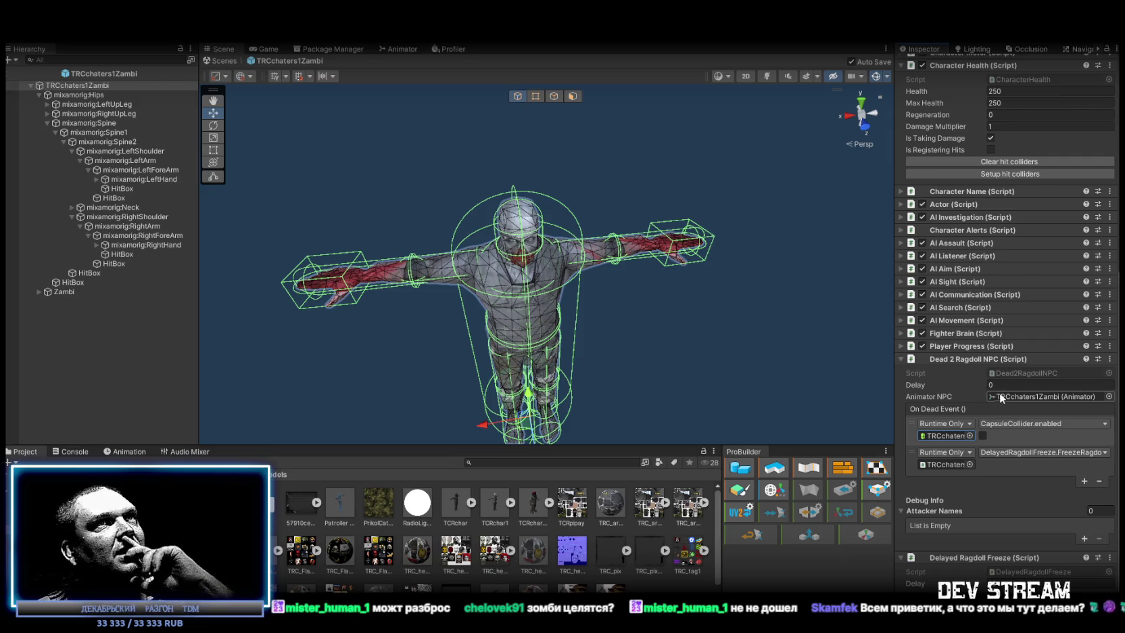
{"action": "scroll", "coordinate": [1015, 374], "scroll_direction": "up", "scroll_amount": 5}
{"action": "scroll", "coordinate": [1014, 373], "scroll_direction": "up", "scroll_amount": 5}
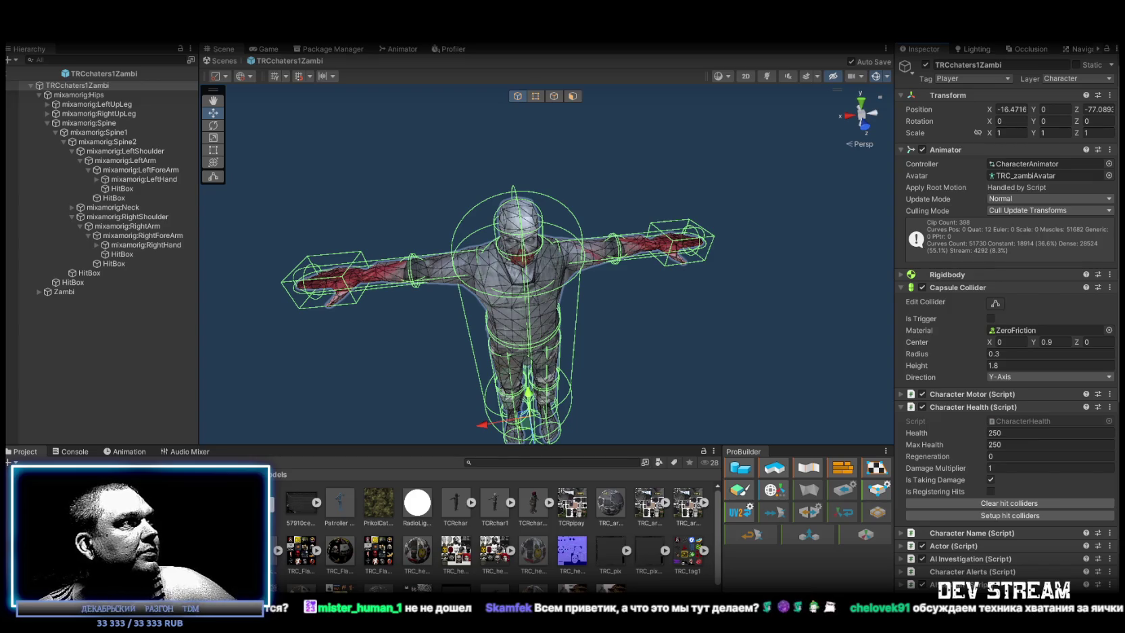
{"action": "left_click", "coordinate": [81, 514]}
{"action": "mouse_move", "coordinate": [302, 504]}
{"action": "left_mouse_down"}
{"action": "mouse_move", "coordinate": [74, 136]}
{"action": "mouse_move", "coordinate": [74, 84]}
{"action": "left_mouse_up"}
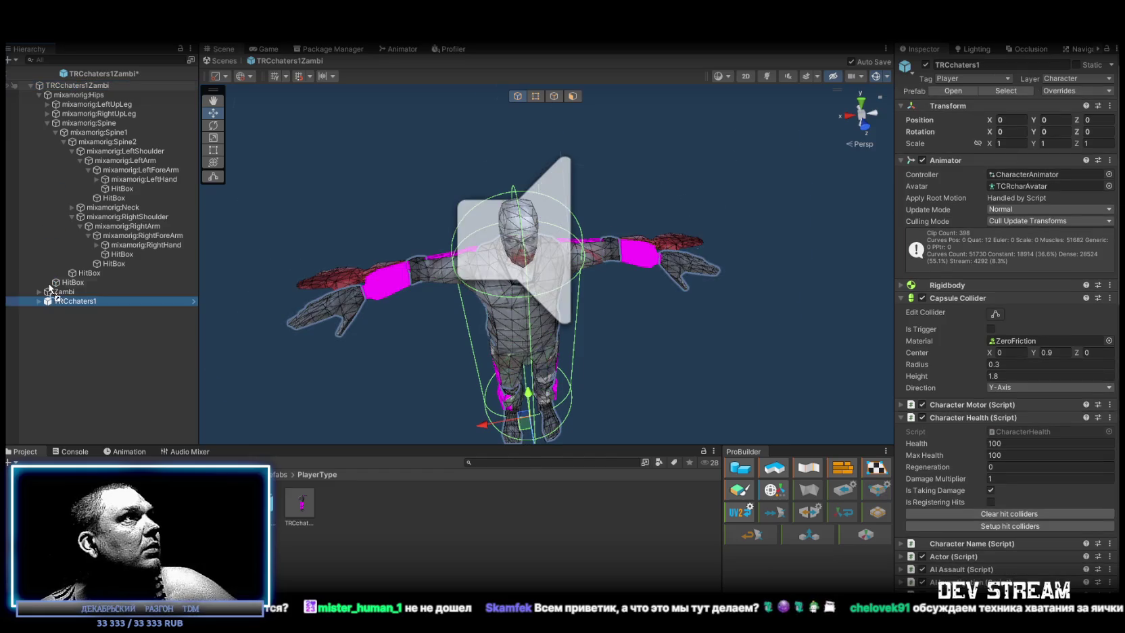
Expand the TRCchaters1 instance's skeleton down to its mixamorig:Head bone.
{"action": "left_click", "coordinate": [561, 174]}
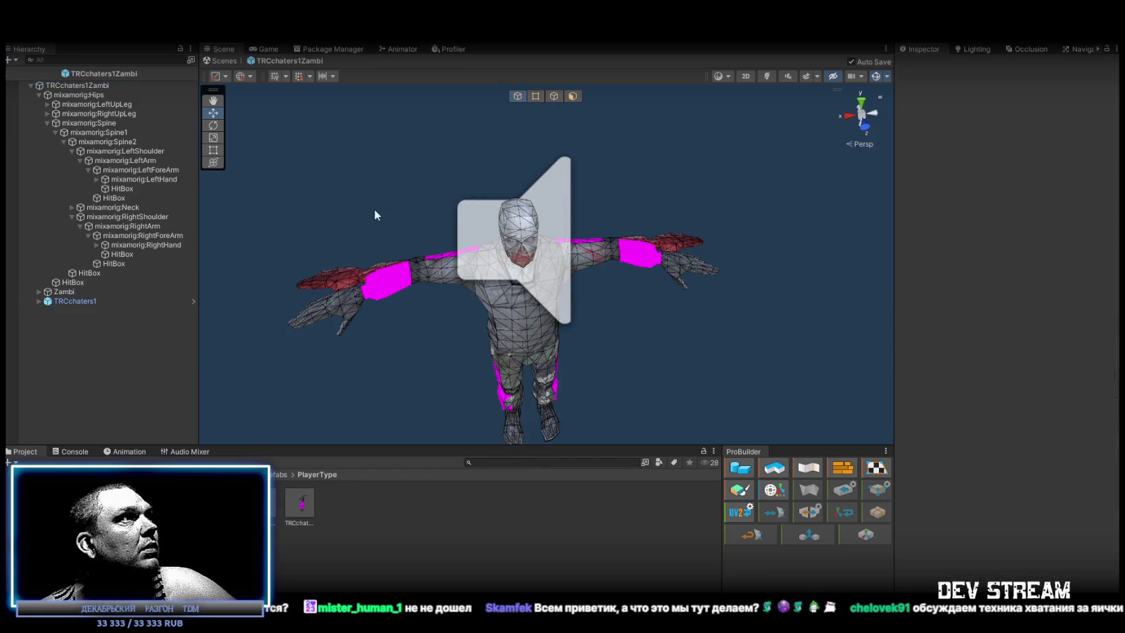
{"action": "left_click", "coordinate": [541, 223]}
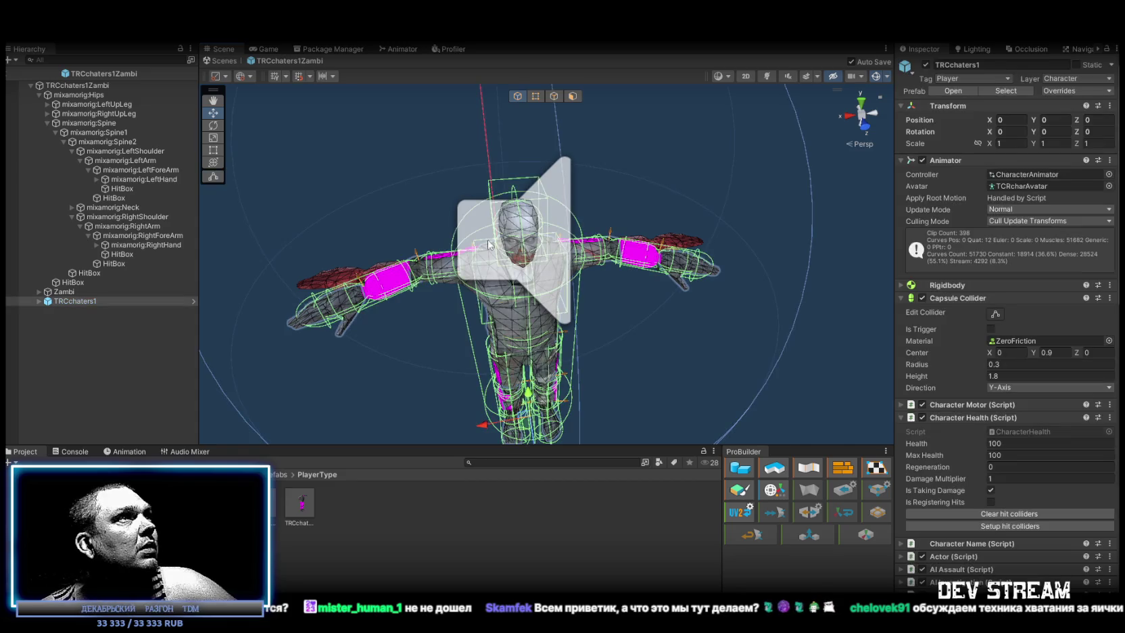
{"action": "left_click", "coordinate": [38, 301]}
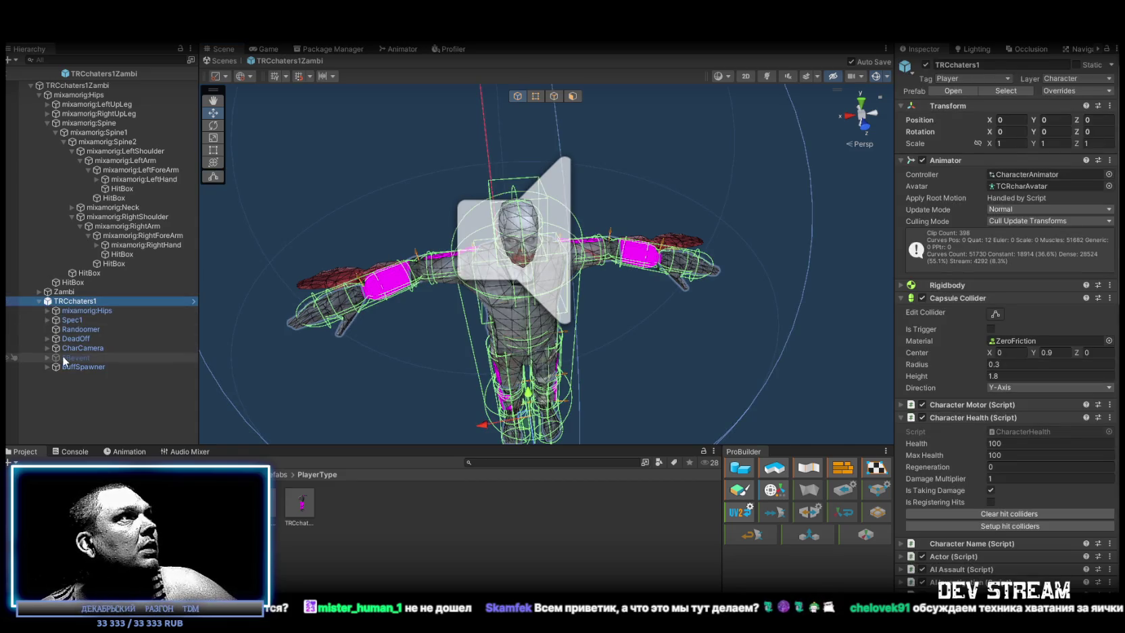
{"action": "left_click", "coordinate": [47, 310]}
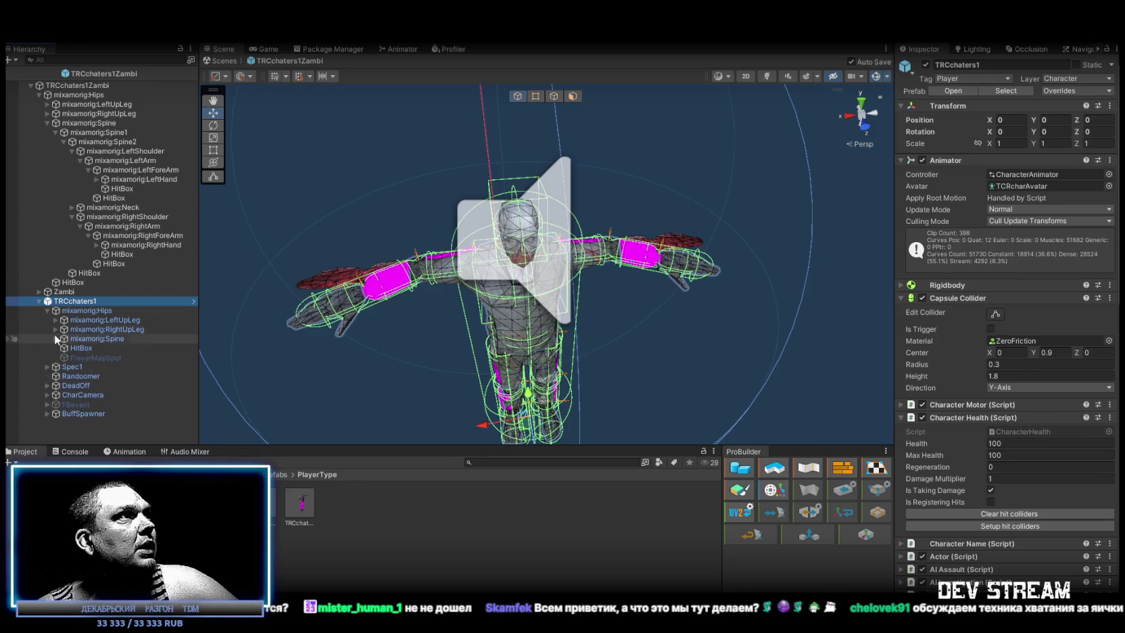
{"action": "left_click", "coordinate": [56, 338]}
{"action": "left_click", "coordinate": [63, 347]}
{"action": "left_click", "coordinate": [71, 357]}
{"action": "left_click", "coordinate": [80, 376]}
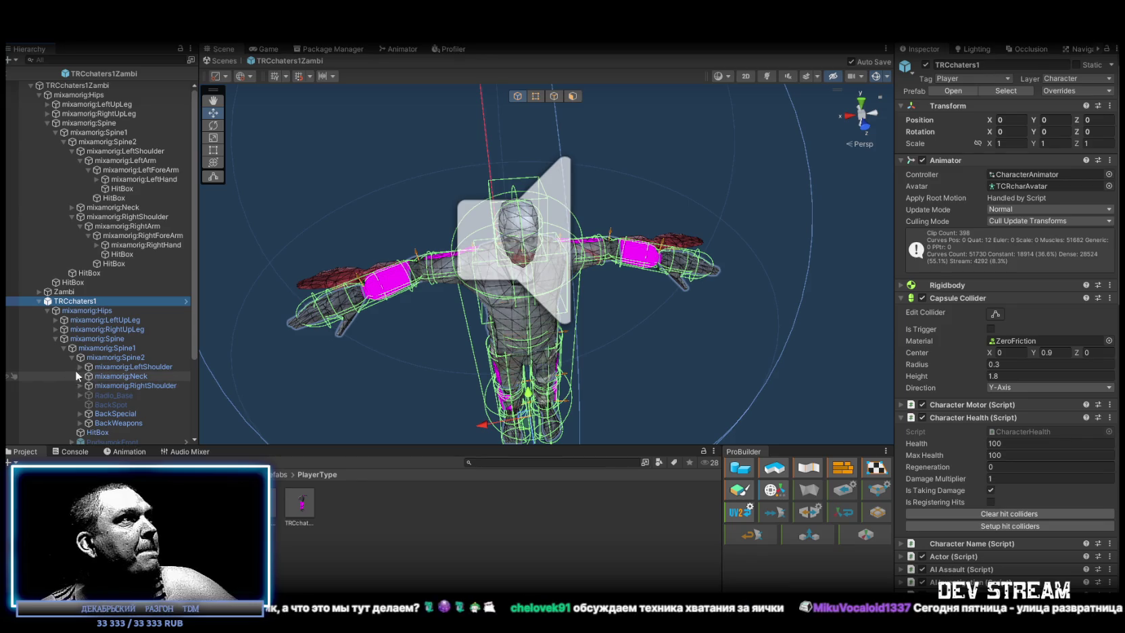
{"action": "left_click", "coordinate": [88, 385]}
Duplicate the player's HeadSpotMain and move the copy under the zombie's mixamorig:Head.
{"action": "left_click", "coordinate": [96, 405]}
{"action": "left_click", "coordinate": [135, 404]}
{"action": "scroll", "coordinate": [107, 379], "scroll_direction": "down", "scroll_amount": 2}
{"action": "left_click", "coordinate": [105, 352]}
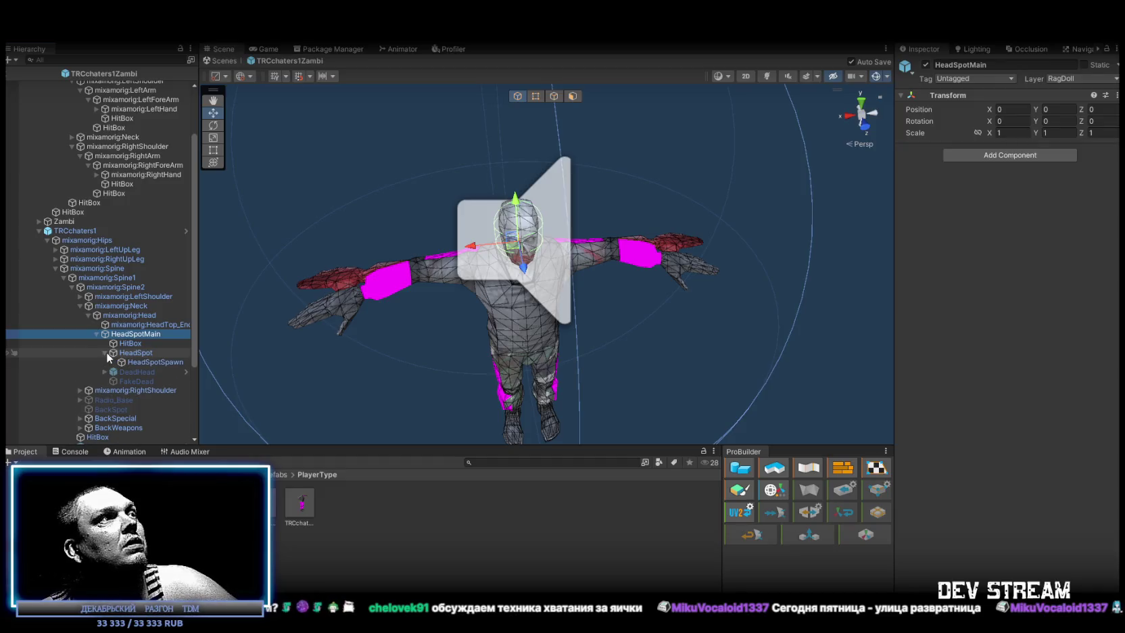
{"action": "left_click", "coordinate": [106, 352]}
{"action": "left_click", "coordinate": [129, 342]}
{"action": "left_click", "coordinate": [130, 334]}
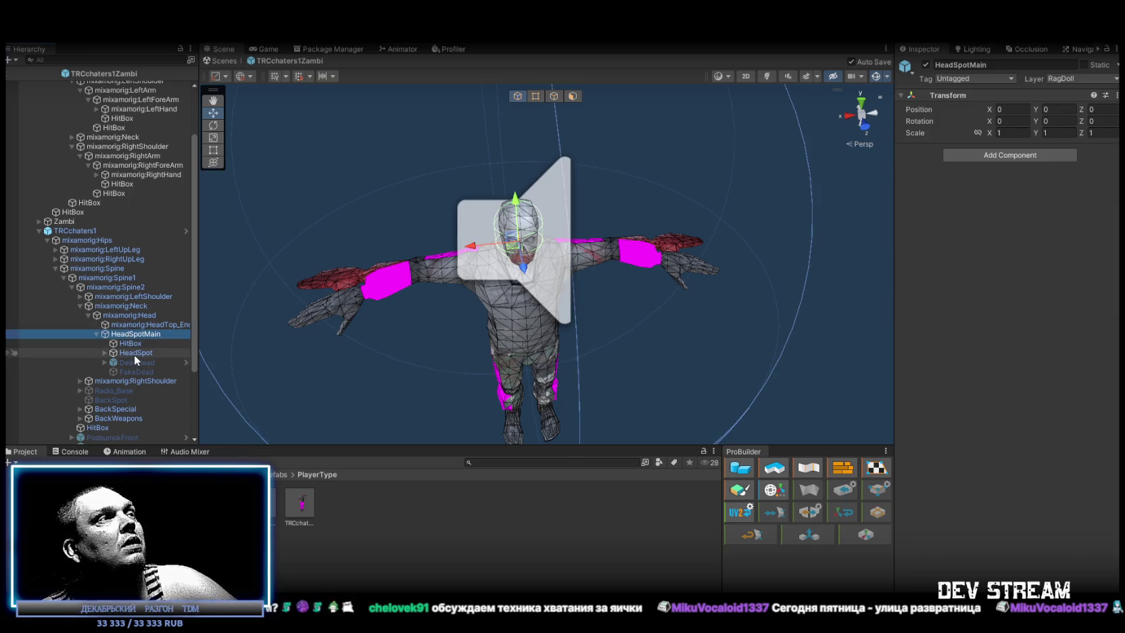
{"action": "key", "text": "ctrl+d"}
{"action": "mouse_move", "coordinate": [135, 353]}
{"action": "left_mouse_down"}
{"action": "mouse_move", "coordinate": [144, 73]}
{"action": "mouse_move", "coordinate": [121, 245]}
{"action": "mouse_move", "coordinate": [126, 218]}
{"action": "left_mouse_up"}
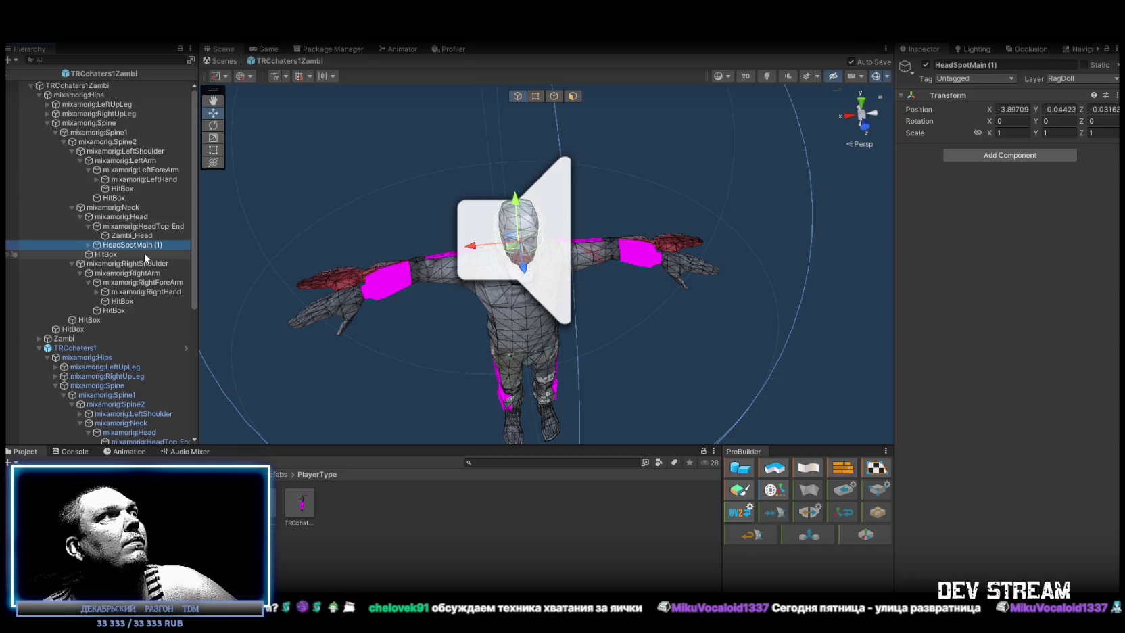
Delete the TRCchaters1 player instance from the scene.
{"action": "left_click", "coordinate": [79, 347]}
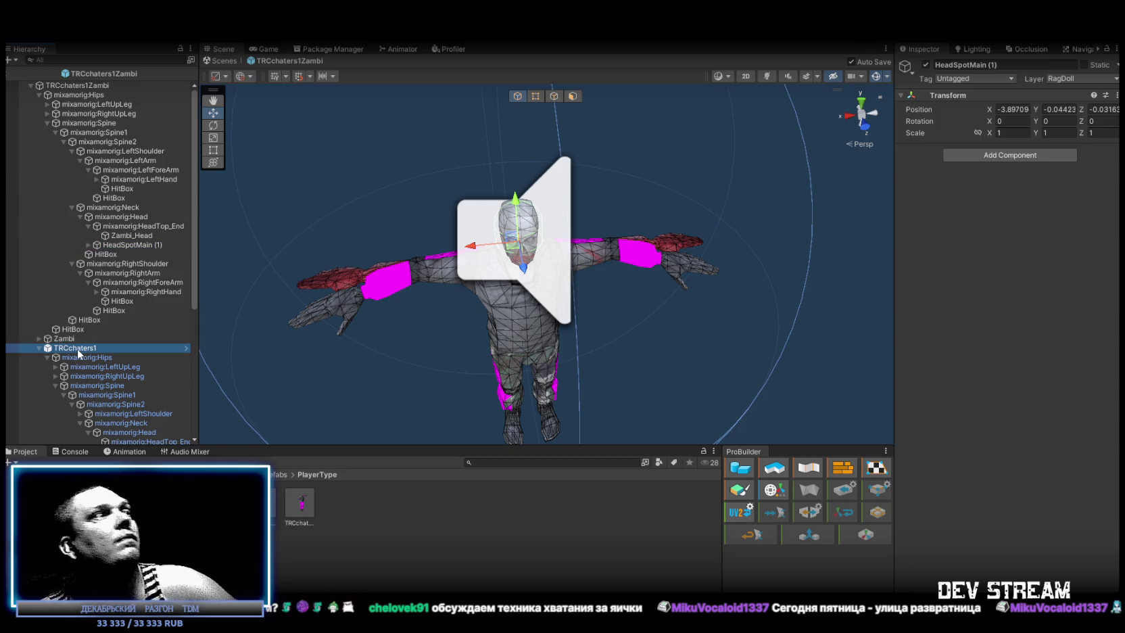
{"action": "key", "text": "Delete"}
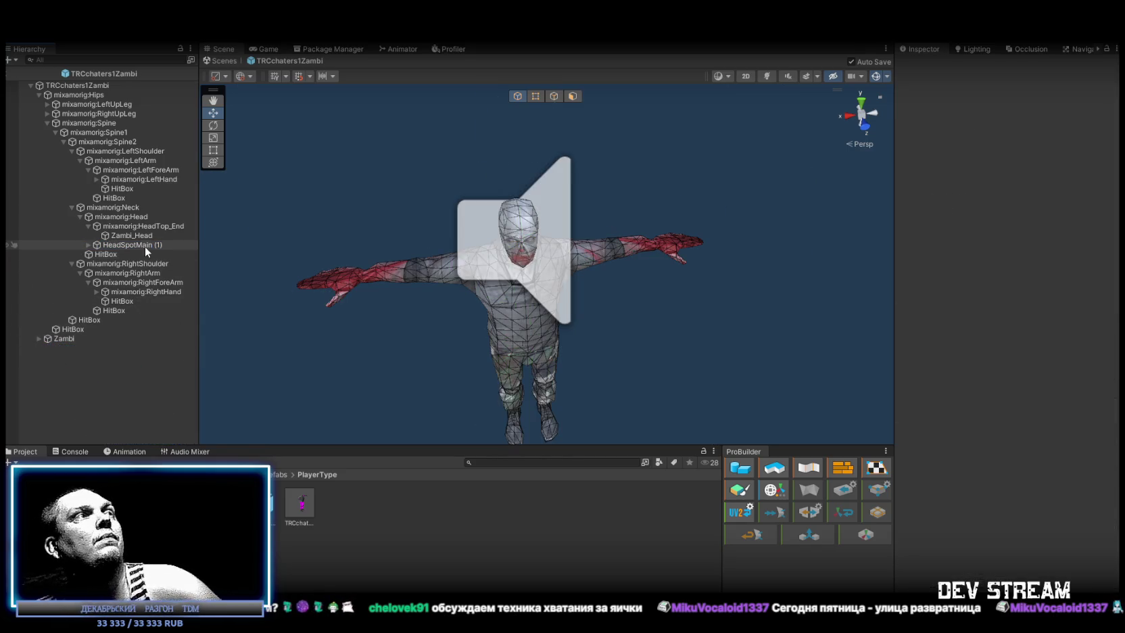
{"action": "left_click", "coordinate": [134, 245]}
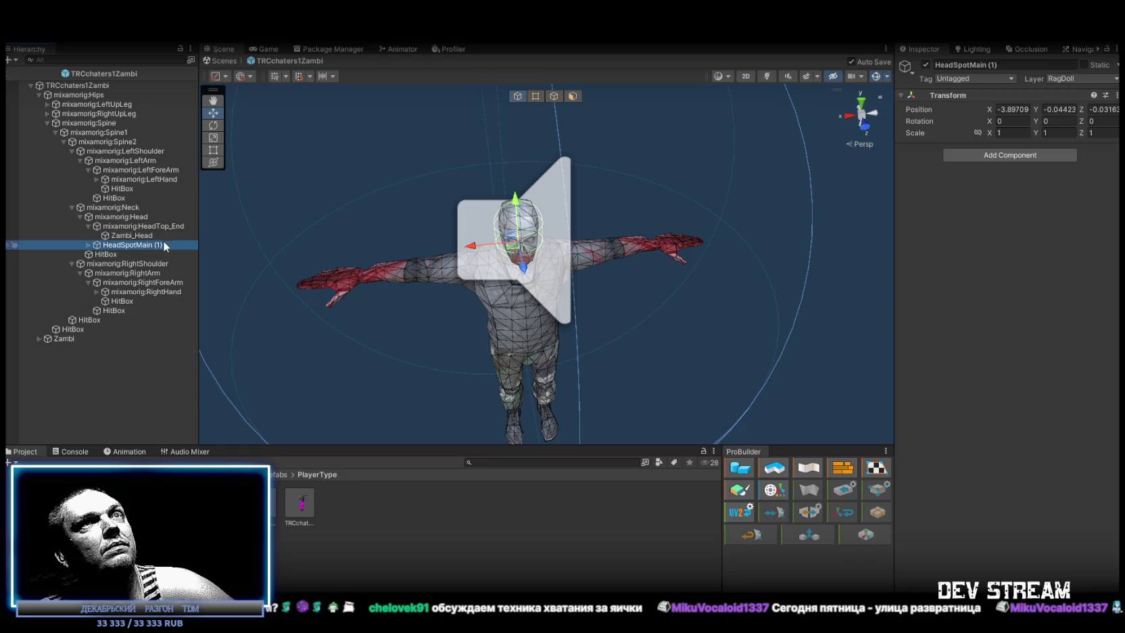
{"action": "left_click_drag", "start_coordinate": [473, 224], "coordinate": [633, 259]}
{"action": "left_click", "coordinate": [139, 245]}
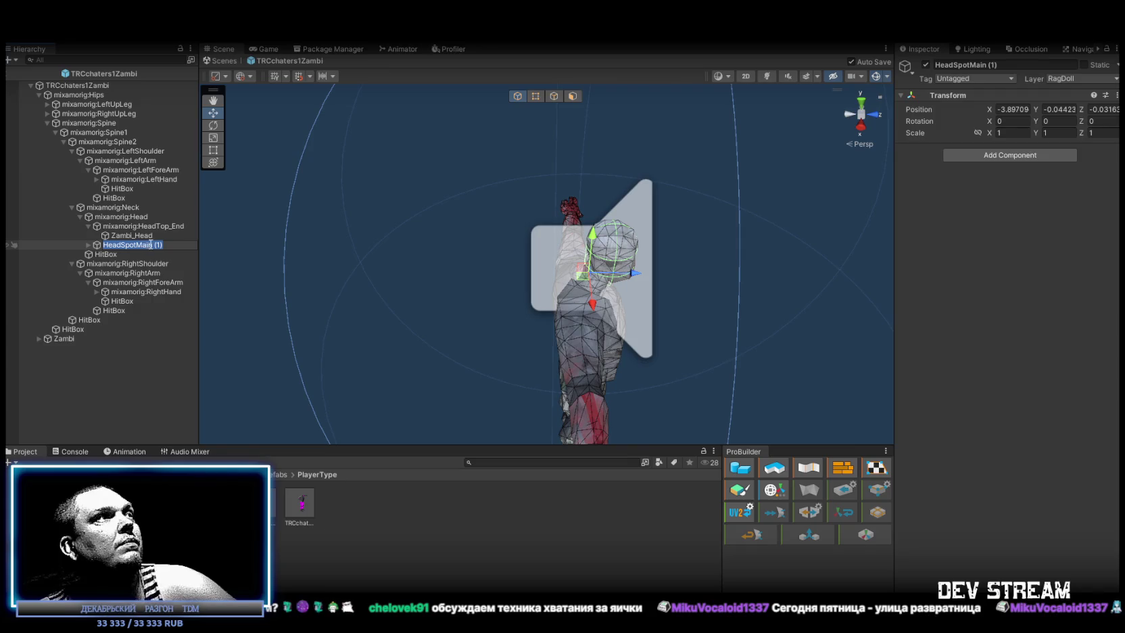
Create an empty child named HeadSpotMain under the zombie's head bone.
{"action": "right_click", "coordinate": [126, 218]}
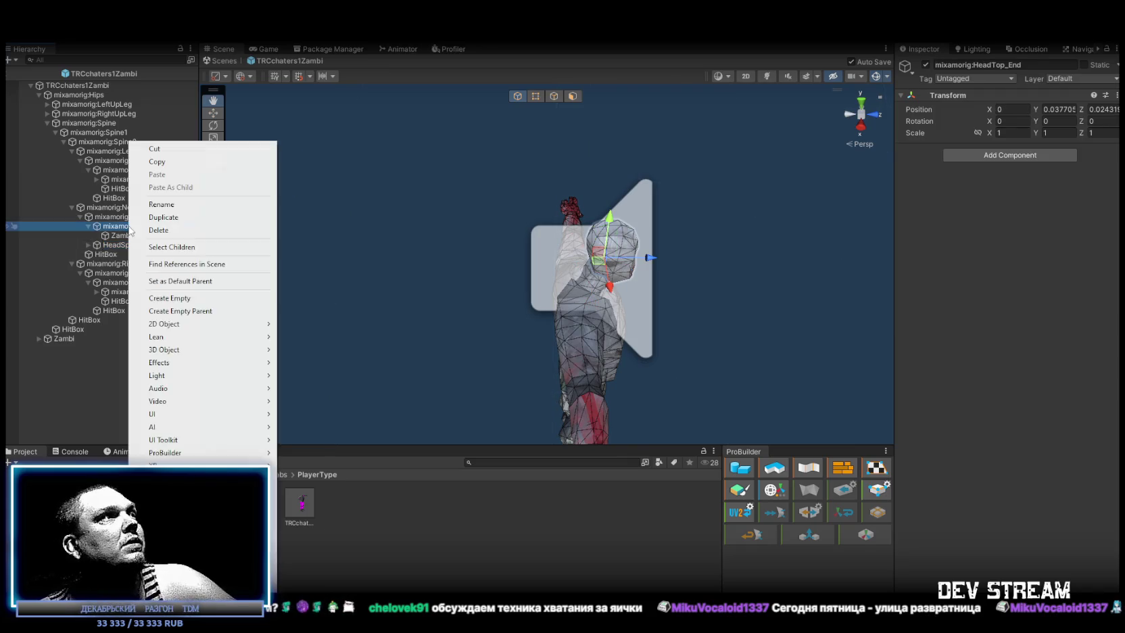
{"action": "left_click", "coordinate": [114, 220]}
{"action": "right_click", "coordinate": [114, 220]}
{"action": "left_click", "coordinate": [181, 297]}
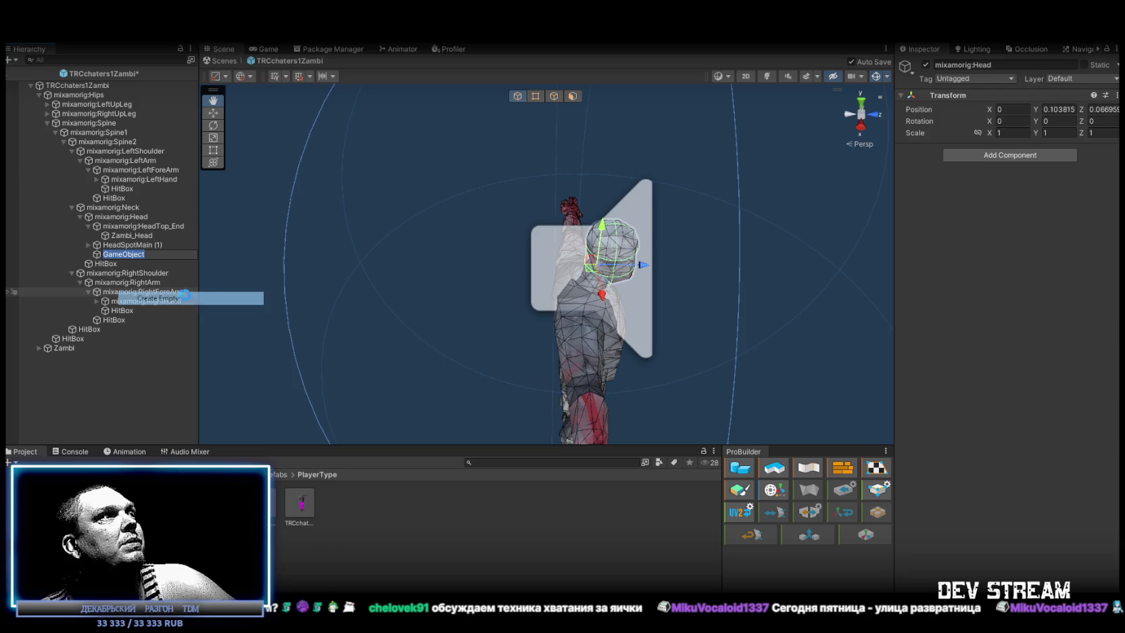
{"action": "type", "text": "HeadSpotMain"}
{"action": "left_click", "coordinate": [84, 245]}
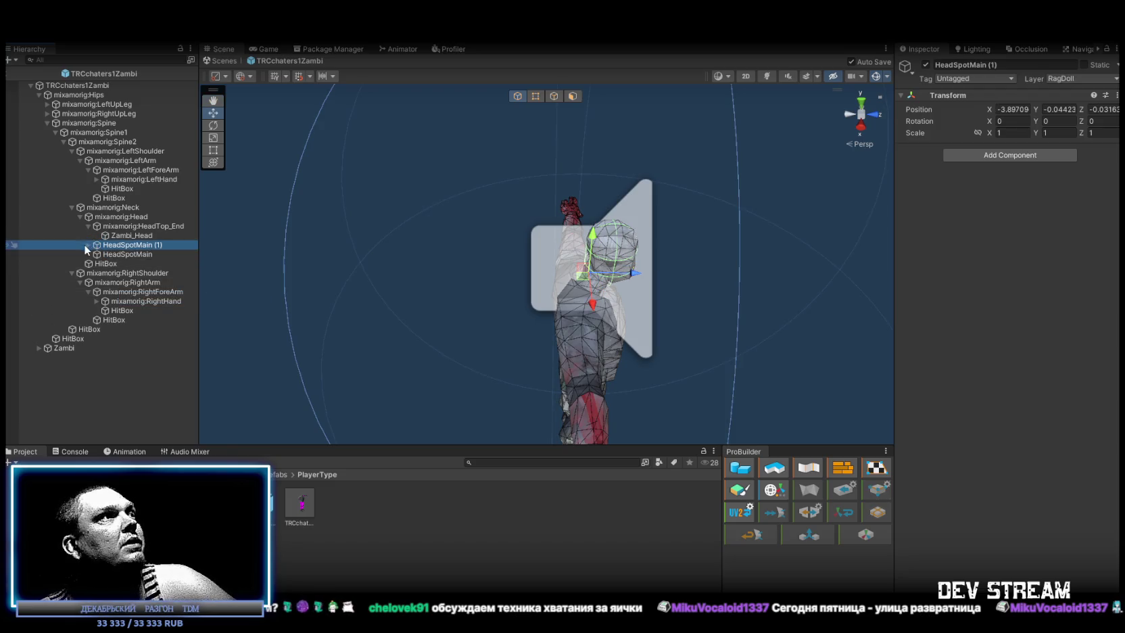
Move HitBox through FakeDead into the new HeadSpotMain and delete the empty HeadSpotMain (1).
{"action": "left_click", "coordinate": [97, 265]}
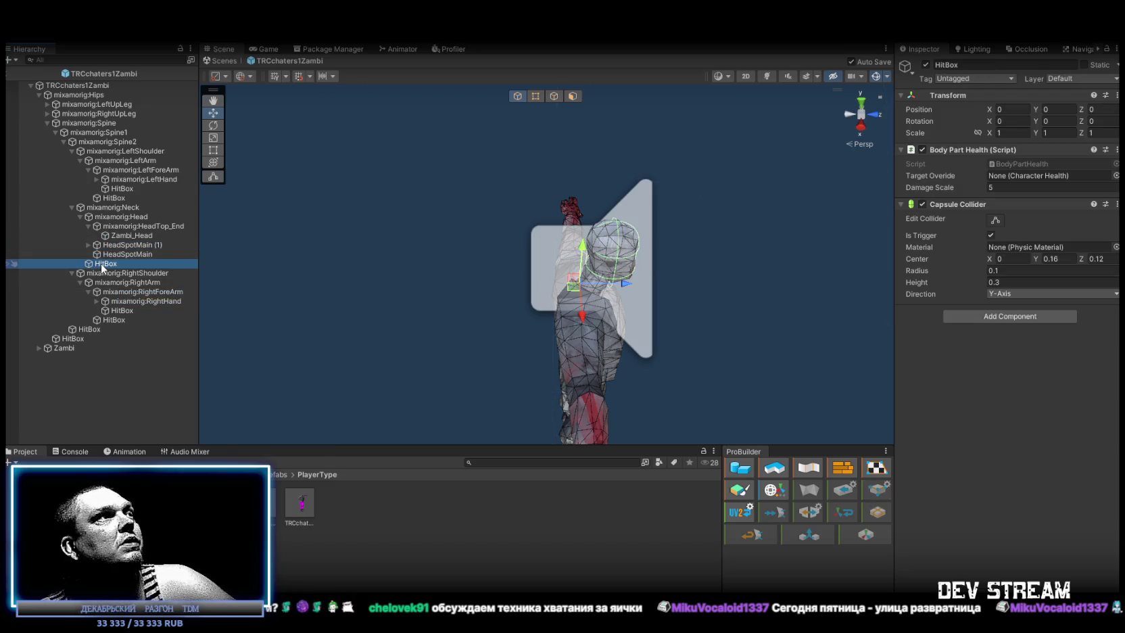
{"action": "mouse_move", "coordinate": [103, 267]}
{"action": "left_mouse_down"}
{"action": "mouse_move", "coordinate": [113, 259]}
{"action": "mouse_move", "coordinate": [105, 268]}
{"action": "left_mouse_up"}
{"action": "left_click", "coordinate": [89, 245]}
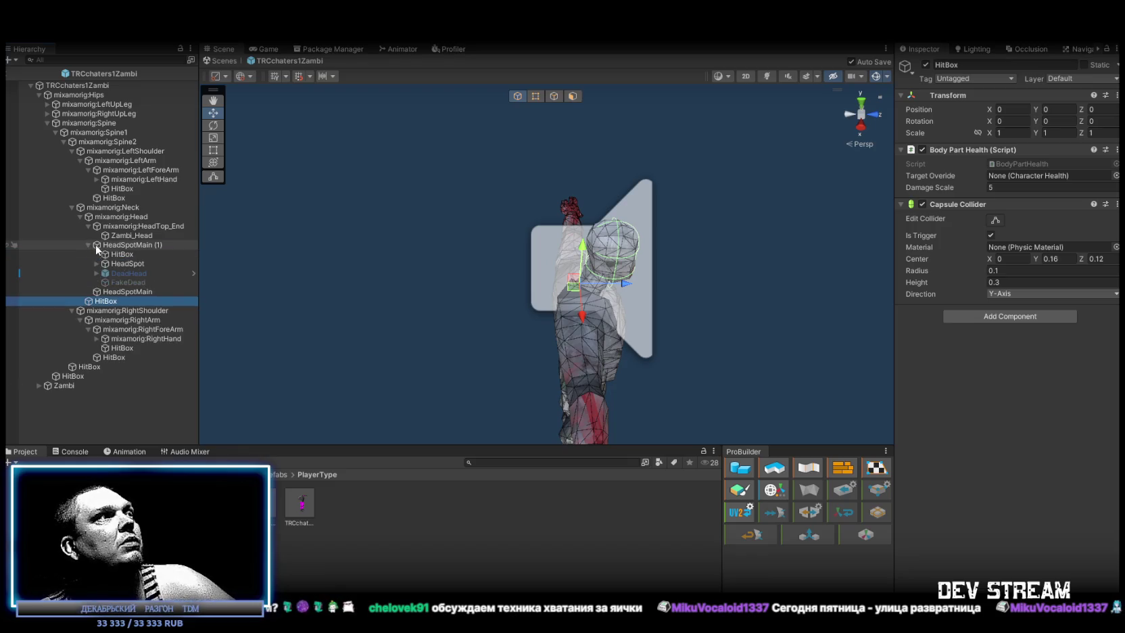
{"action": "left_click", "coordinate": [121, 254]}
{"action": "left_click", "coordinate": [134, 281], "text": "shift"}
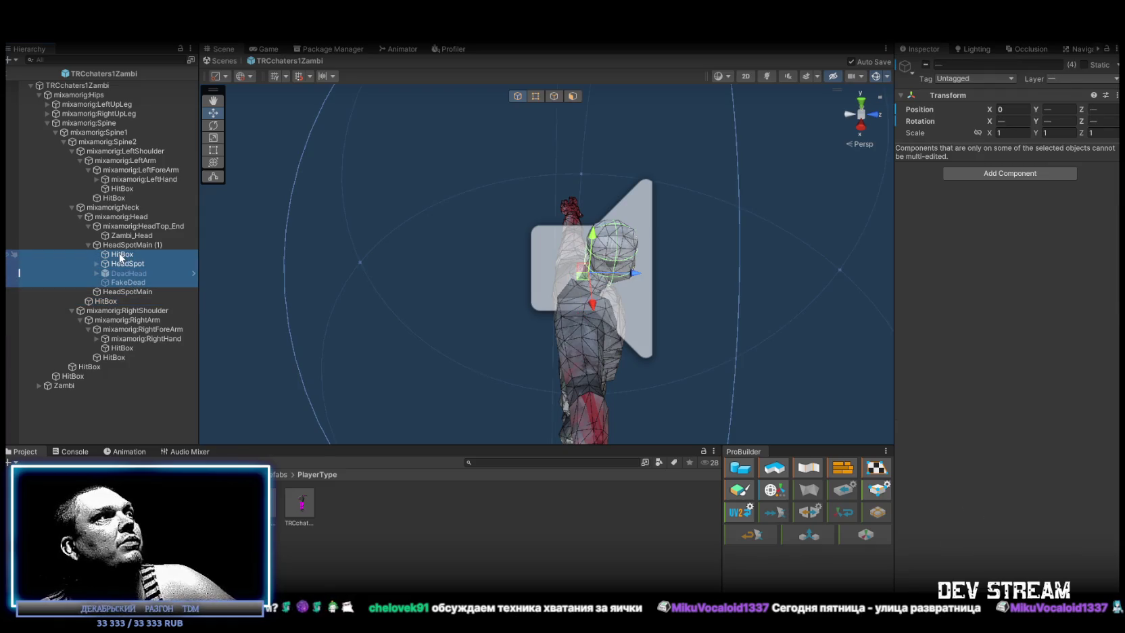
{"action": "left_click_drag", "start_coordinate": [126, 257], "coordinate": [124, 293]}
{"action": "left_click", "coordinate": [134, 255]}
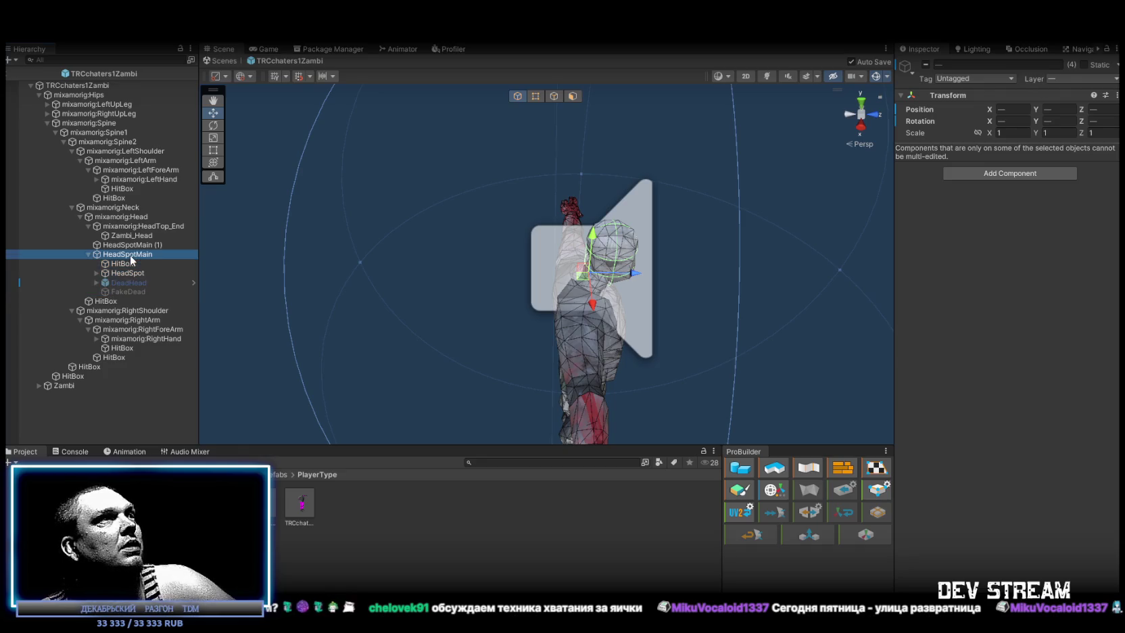
{"action": "left_click", "coordinate": [133, 245]}
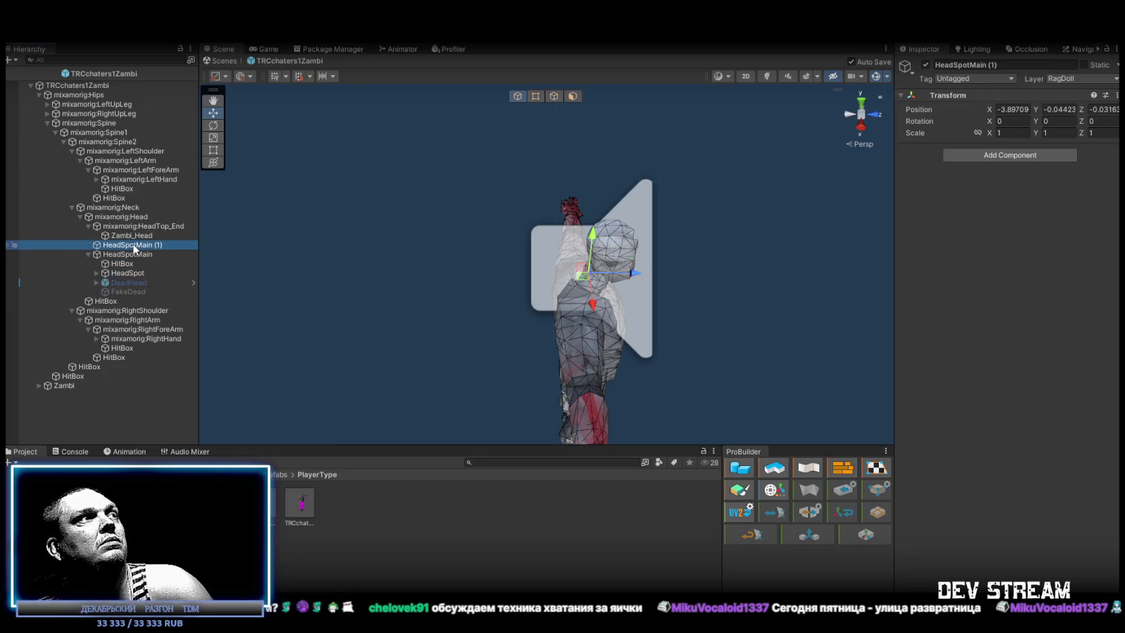
{"action": "key", "text": "Delete"}
Move Zambi_Head from HeadTop_End to under HeadSpot.
{"action": "left_click", "coordinate": [135, 236]}
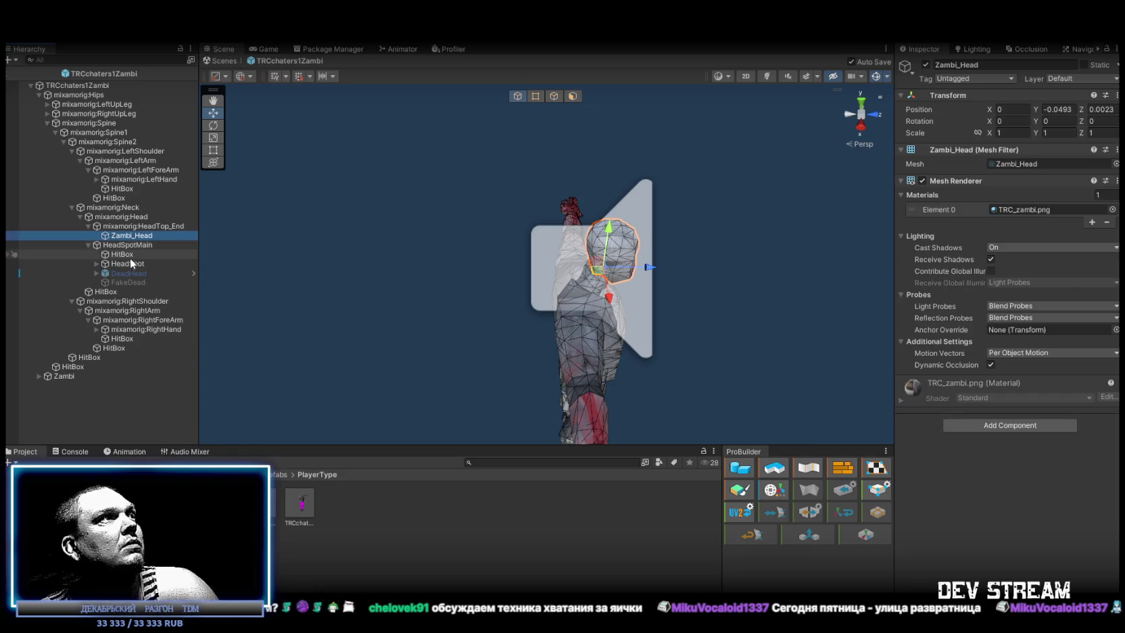
{"action": "left_click", "coordinate": [98, 264]}
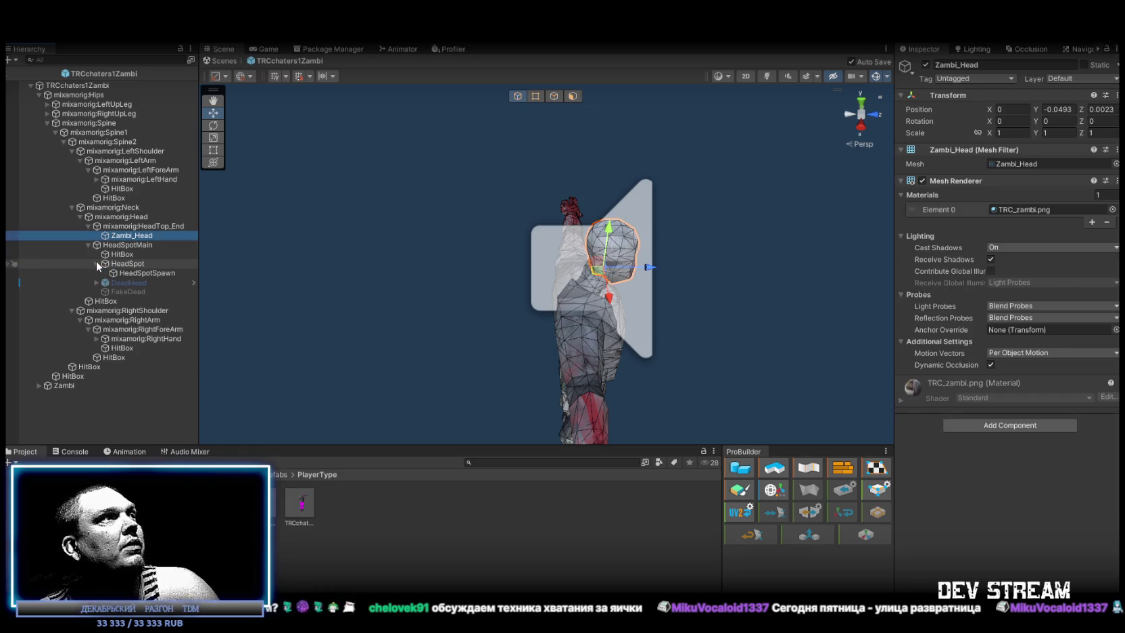
{"action": "left_click", "coordinate": [120, 256]}
{"action": "left_click", "coordinate": [121, 264]}
{"action": "left_click", "coordinate": [96, 264]}
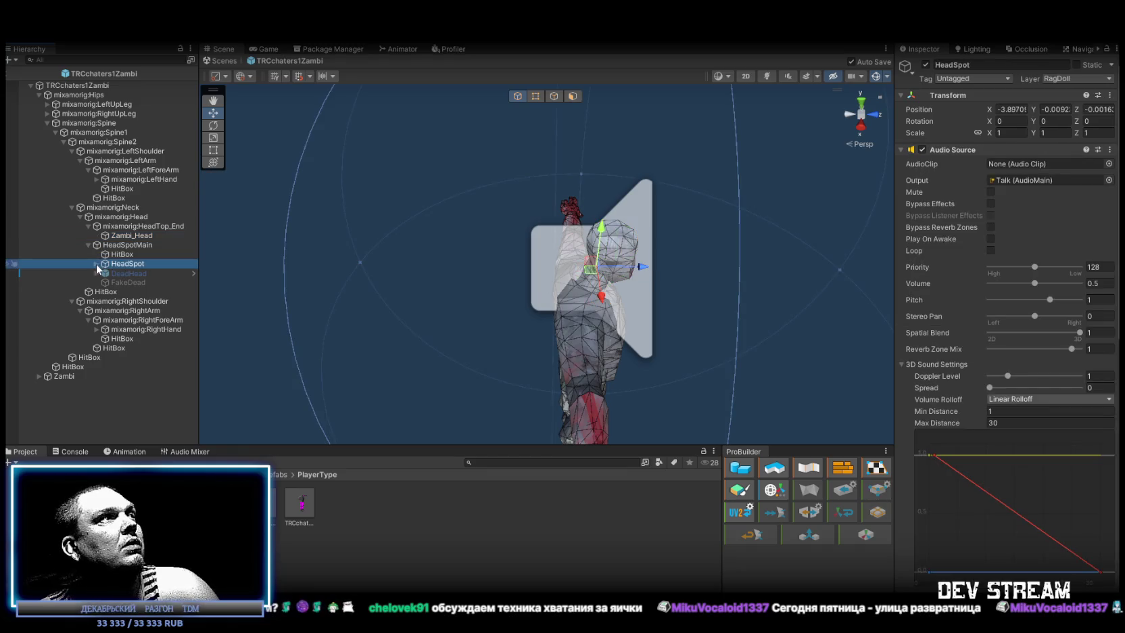
{"action": "left_click", "coordinate": [94, 264]}
{"action": "left_click", "coordinate": [132, 273]}
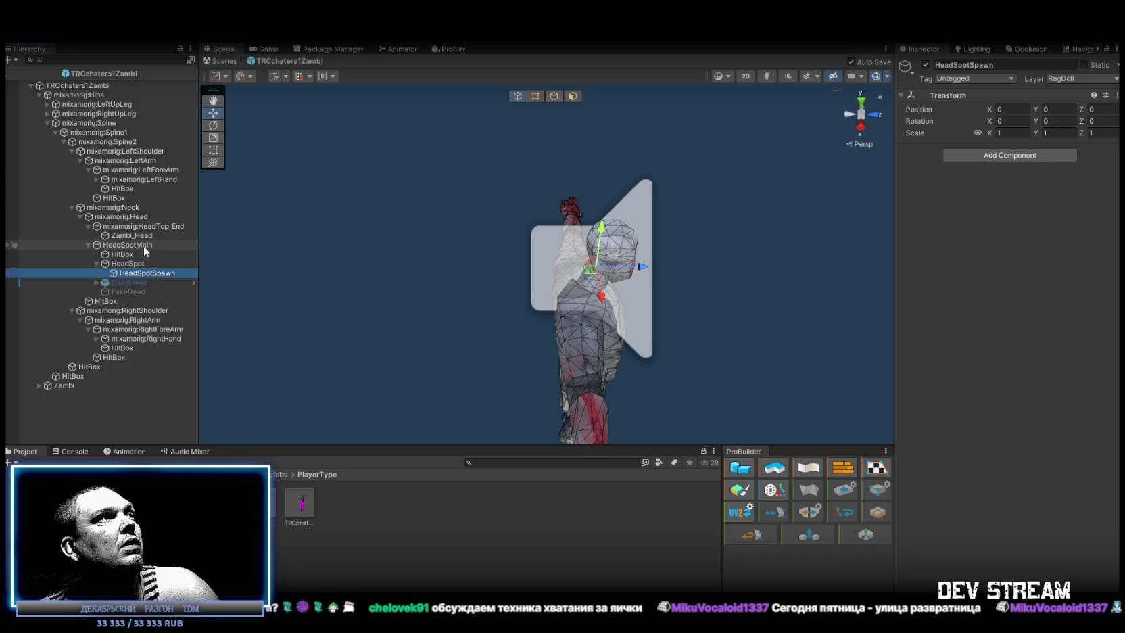
{"action": "left_click_drag", "start_coordinate": [144, 239], "coordinate": [133, 264]}
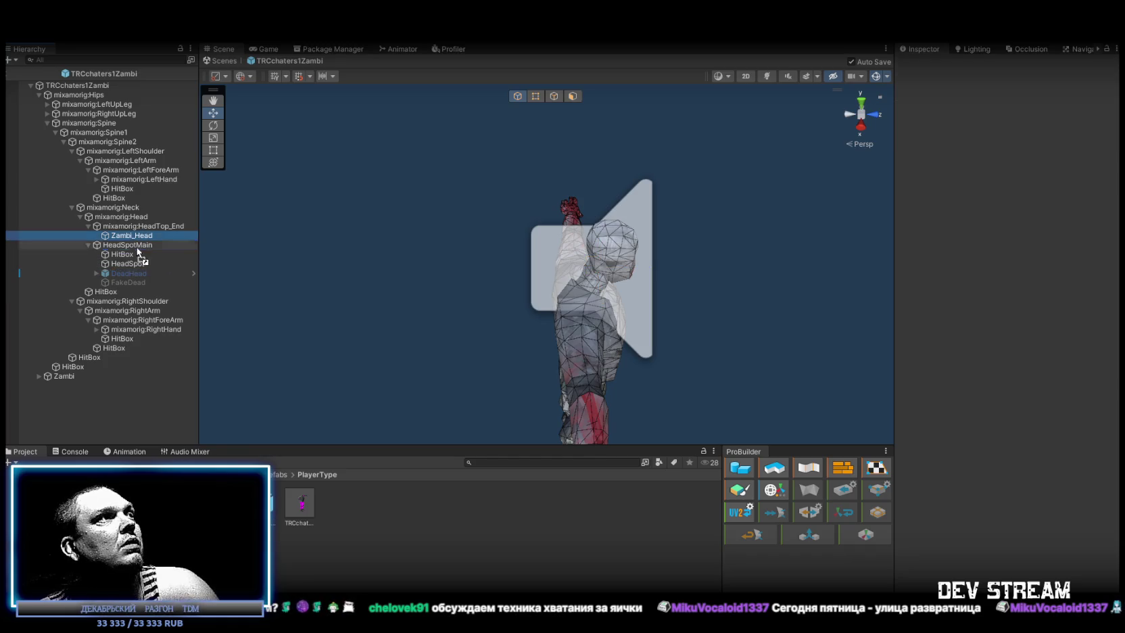
{"action": "left_click", "coordinate": [126, 246]}
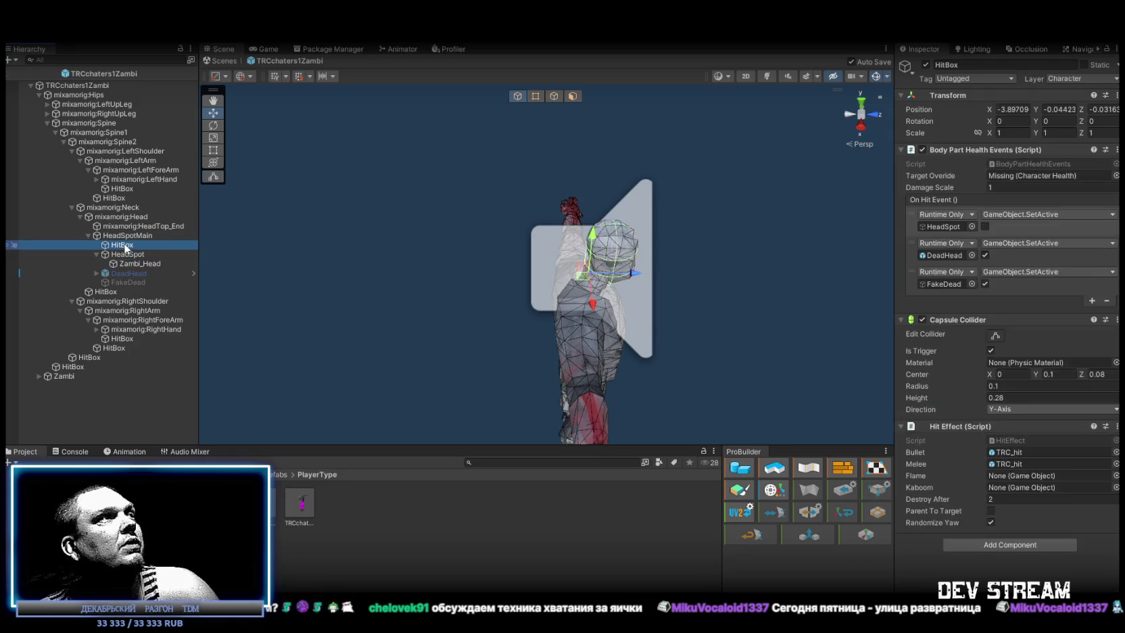
Copy the neck HitBox's Capsule Collider and paste its values onto the head HitBox.
{"action": "left_click", "coordinate": [116, 295]}
{"action": "left_click", "coordinate": [1117, 204]}
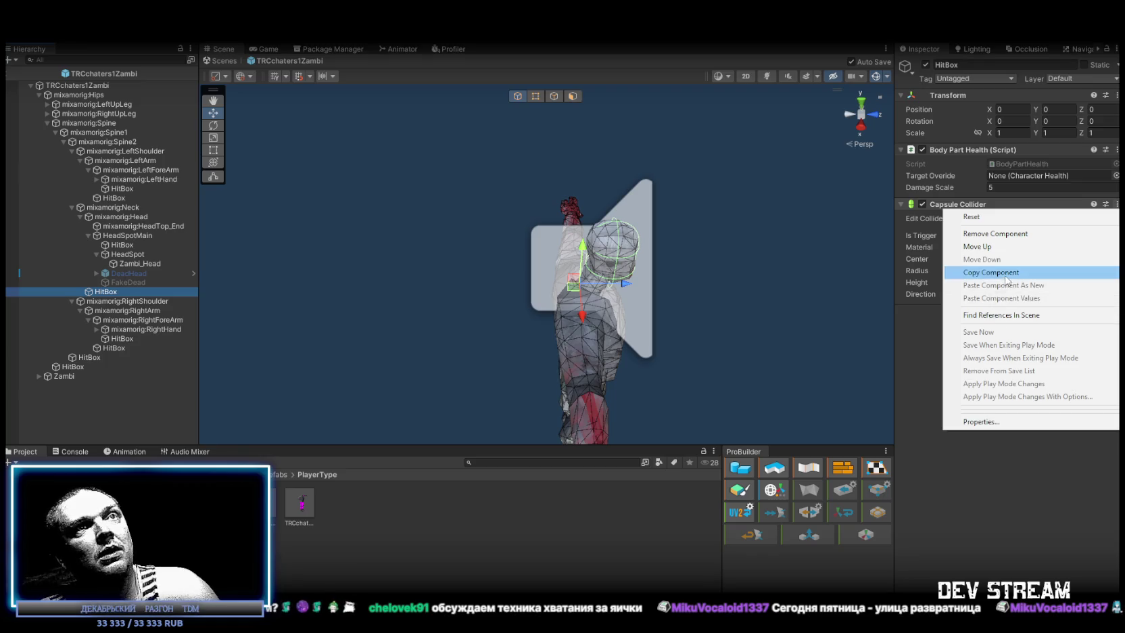
{"action": "left_click", "coordinate": [988, 272]}
{"action": "left_click", "coordinate": [125, 246]}
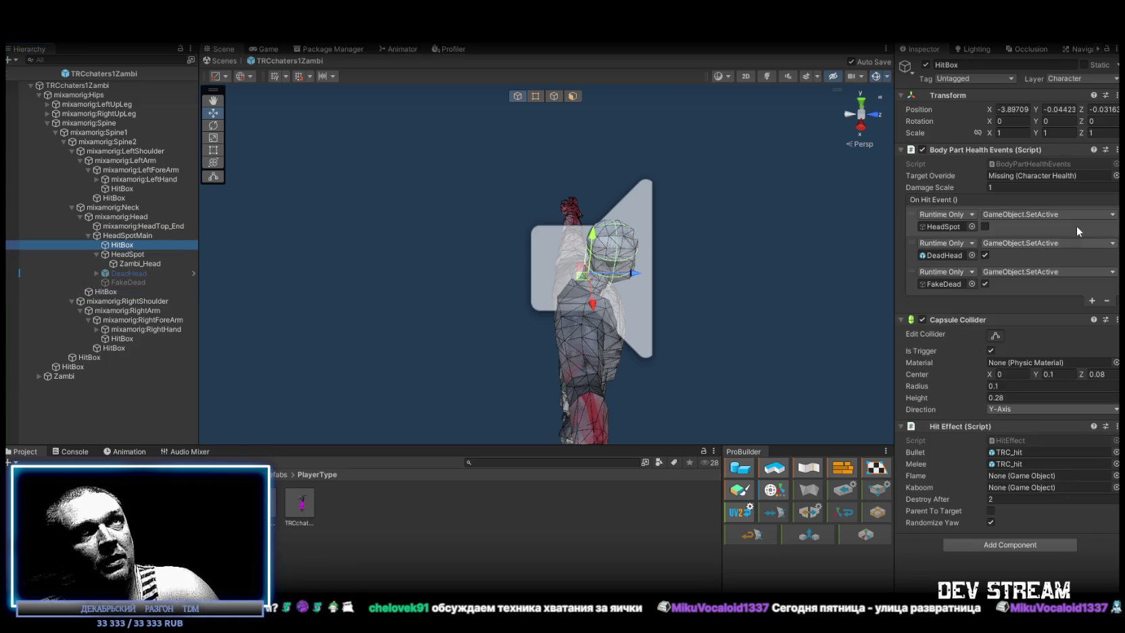
{"action": "left_click", "coordinate": [1117, 319]}
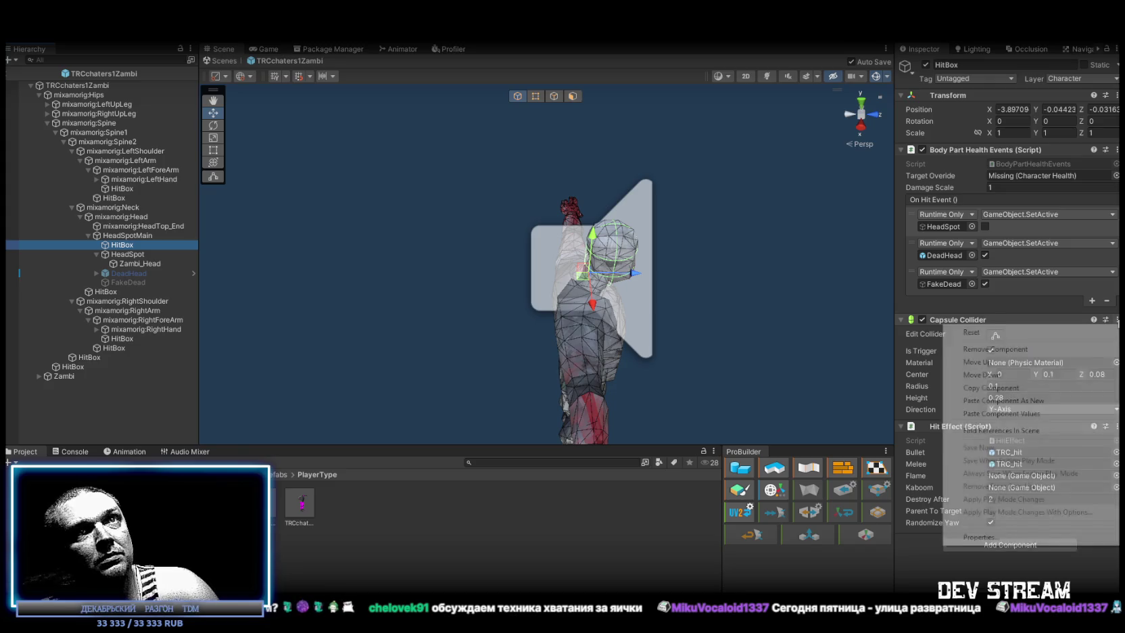
{"action": "left_click", "coordinate": [1006, 413]}
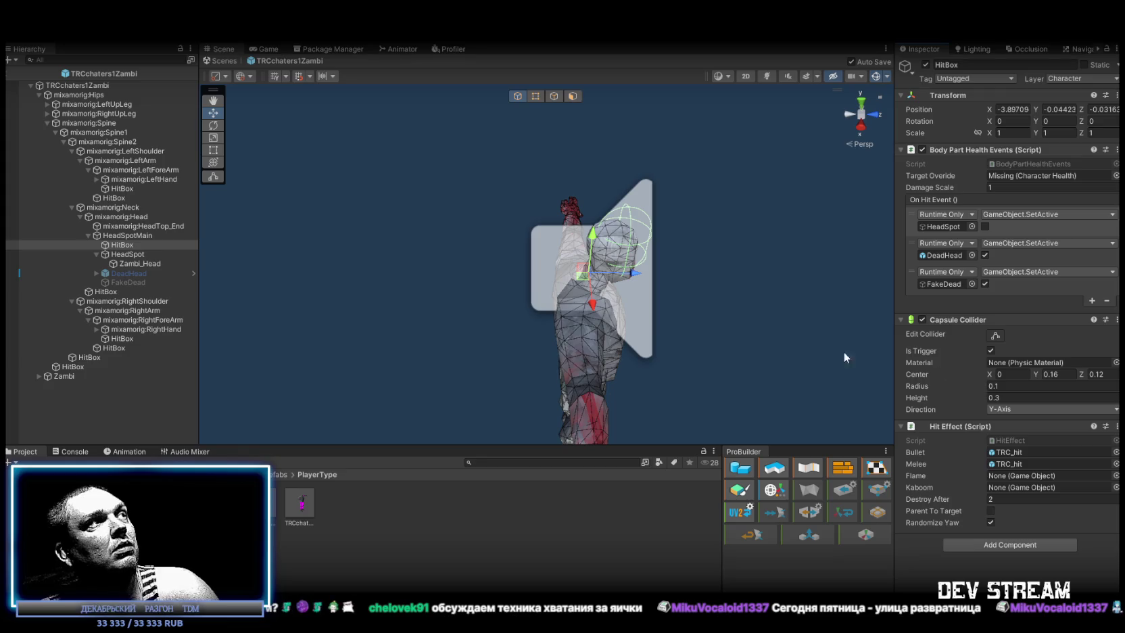
Zero the head HitBox's Transform position to 0, 0, 0.
{"action": "left_click", "coordinate": [108, 290]}
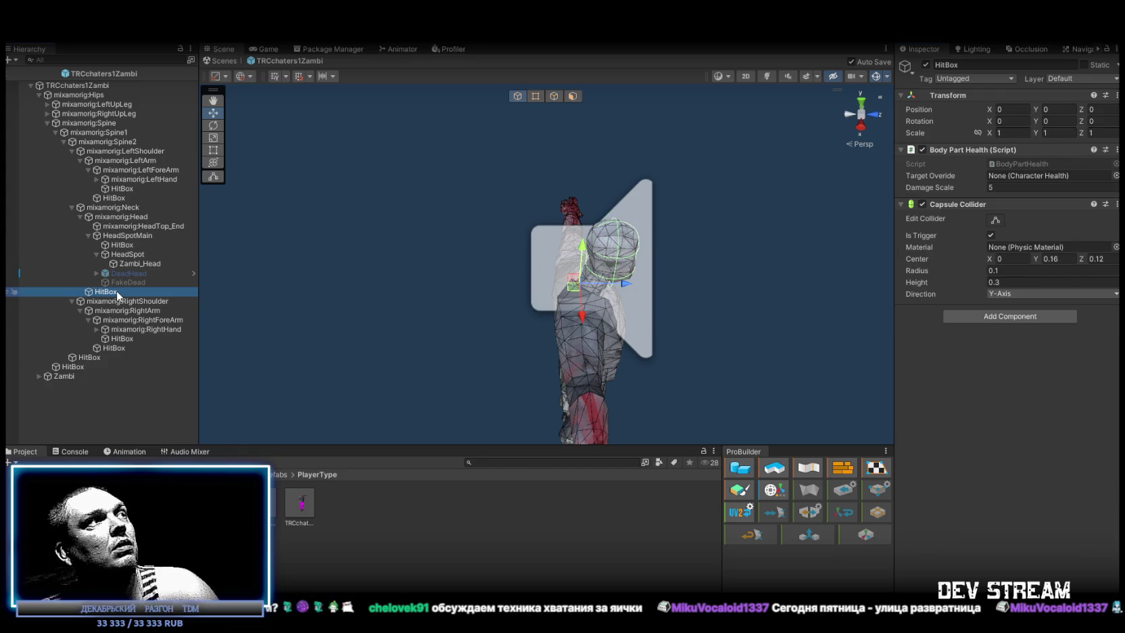
{"action": "left_click", "coordinate": [130, 246]}
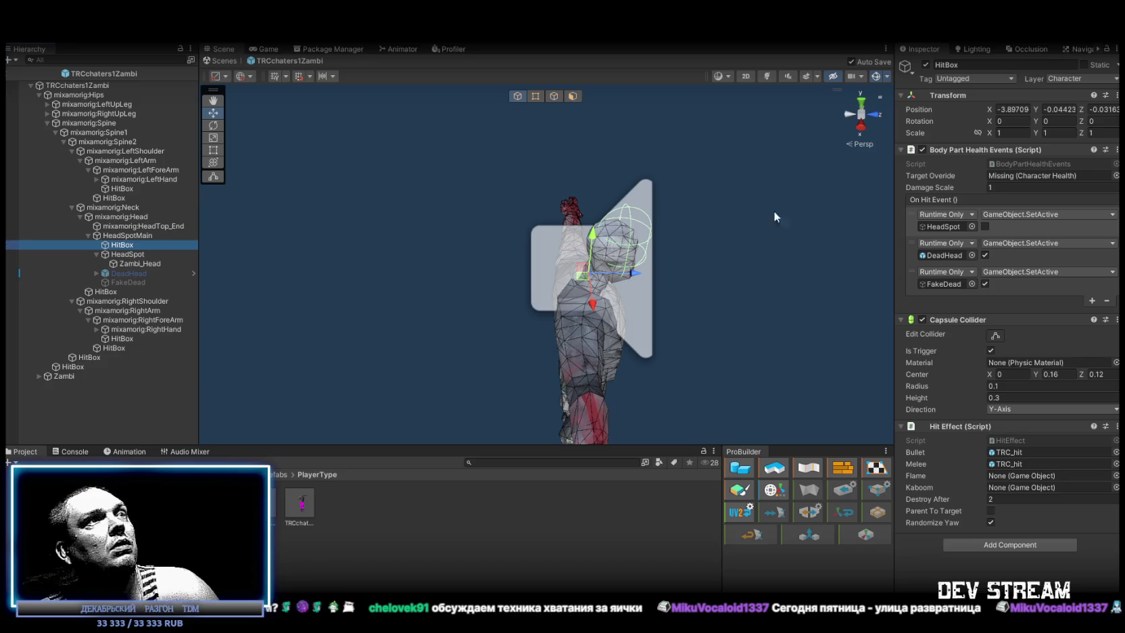
{"action": "left_click", "coordinate": [1013, 109]}
{"action": "type", "text": "0"}
{"action": "left_click", "coordinate": [1059, 109]}
{"action": "type", "text": "0"}
{"action": "left_click", "coordinate": [1102, 109]}
{"action": "type", "text": "0"}
{"action": "key", "text": "Return"}
Set the head HitBox collider's Center Y and Z to 0.05 to sit on the head.
{"action": "mouse_move", "coordinate": [654, 252]}
{"action": "left_mouse_down"}
{"action": "mouse_move", "coordinate": [691, 271]}
{"action": "mouse_move", "coordinate": [695, 203]}
{"action": "mouse_move", "coordinate": [662, 178]}
{"action": "mouse_move", "coordinate": [717, 230]}
{"action": "left_mouse_up"}
{"action": "scroll", "coordinate": [695, 203], "scroll_direction": "up", "scroll_amount": 3}
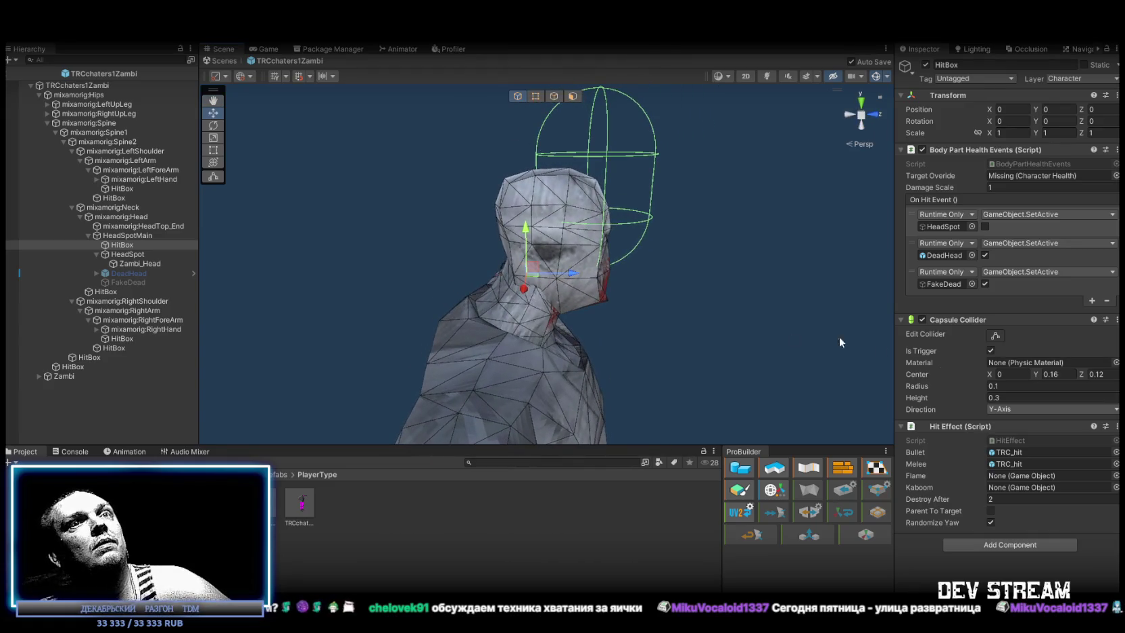
{"action": "left_click_drag", "start_coordinate": [1079, 373], "coordinate": [1076, 373]}
{"action": "left_click", "coordinate": [1034, 373]}
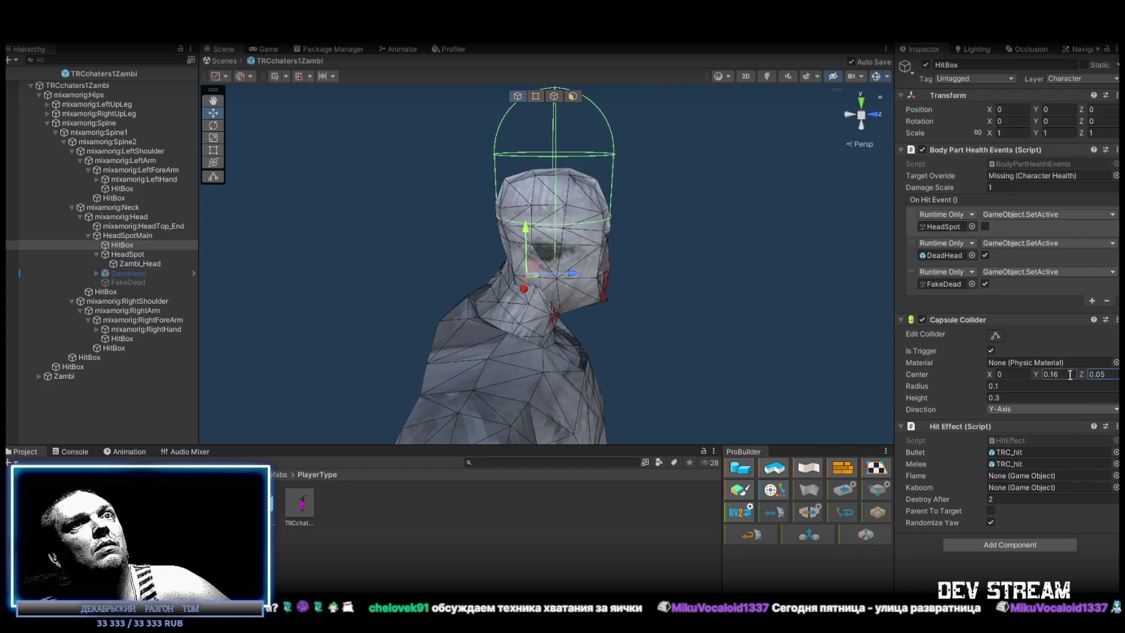
{"action": "left_click_drag", "start_coordinate": [1031, 372], "coordinate": [1029, 372]}
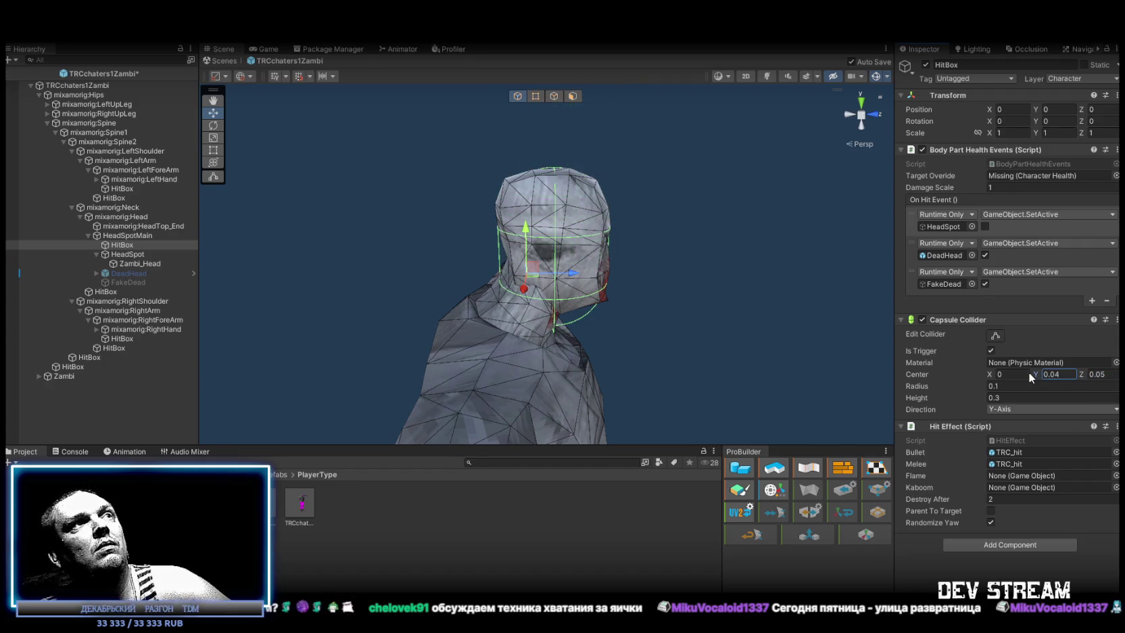
Delete the old neck-level HitBox.
{"action": "left_click_drag", "start_coordinate": [754, 268], "coordinate": [93, 287]}
{"action": "left_click", "coordinate": [102, 291]}
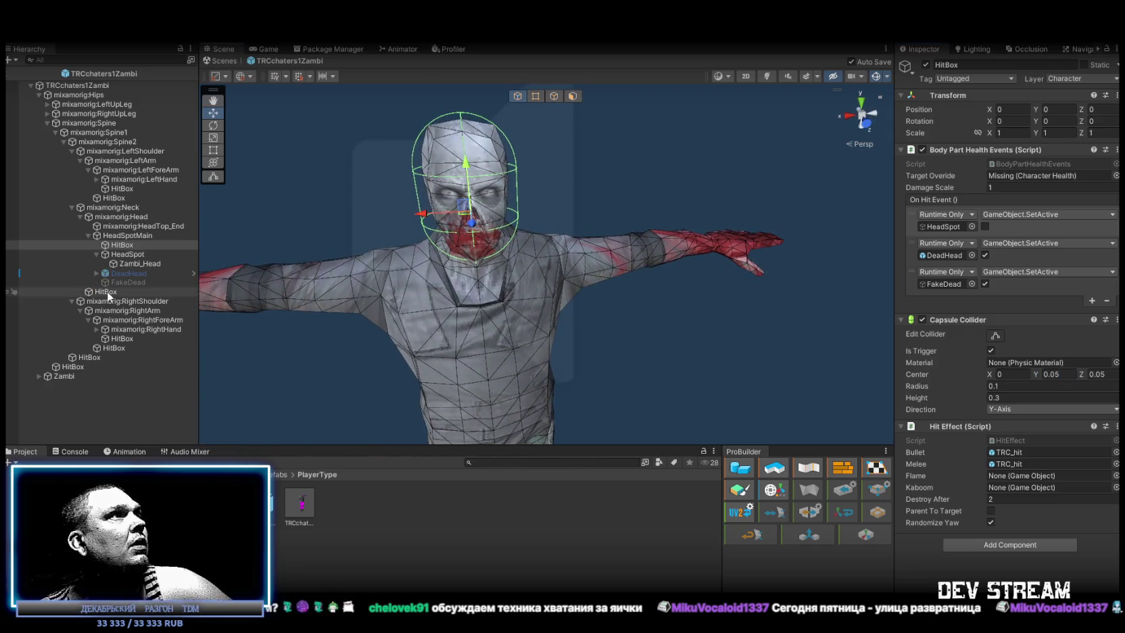
{"action": "key", "text": "Delete"}
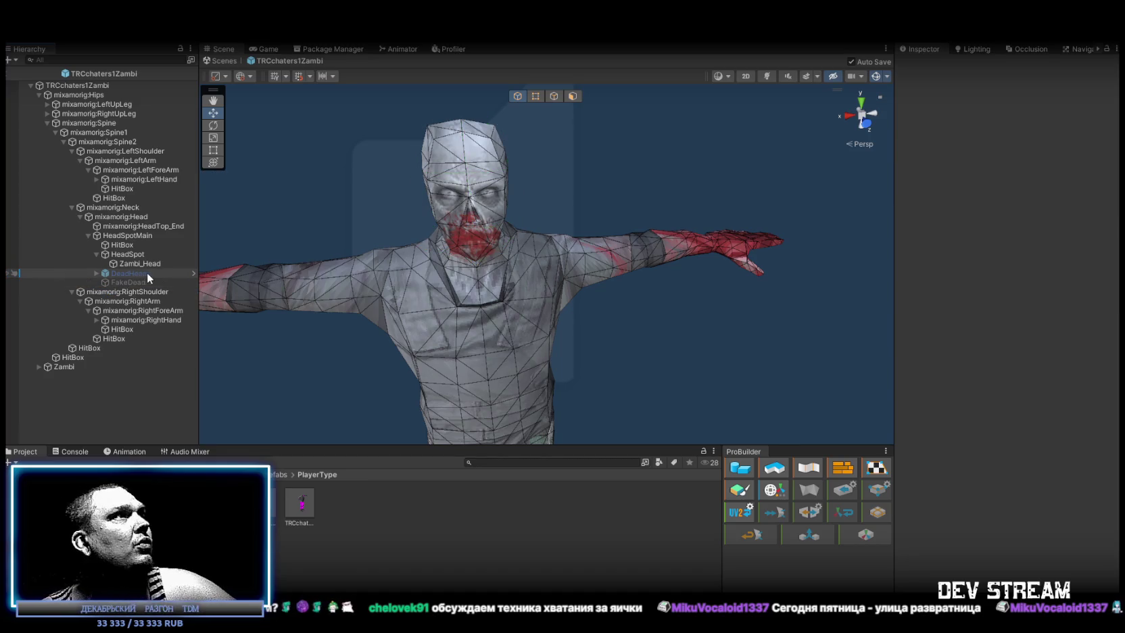
Check the head HitBox's On Hit targets: HeadSpot, DeadHead and FakeDead.
{"action": "left_click", "coordinate": [96, 254]}
{"action": "left_click", "coordinate": [118, 245]}
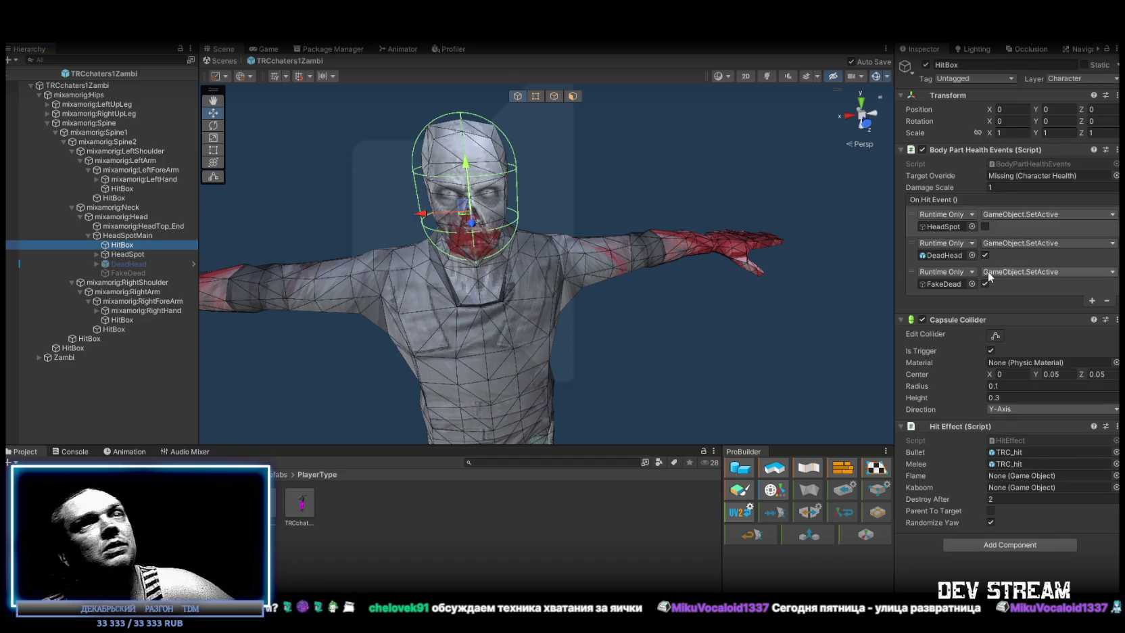
{"action": "left_click", "coordinate": [942, 226]}
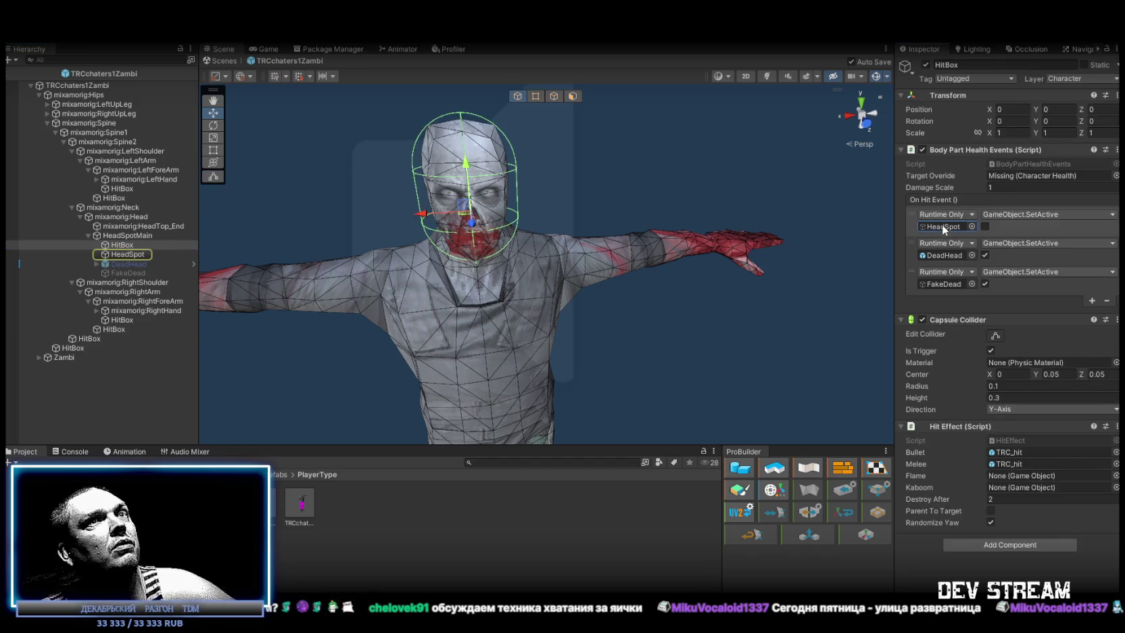
{"action": "left_click", "coordinate": [945, 255]}
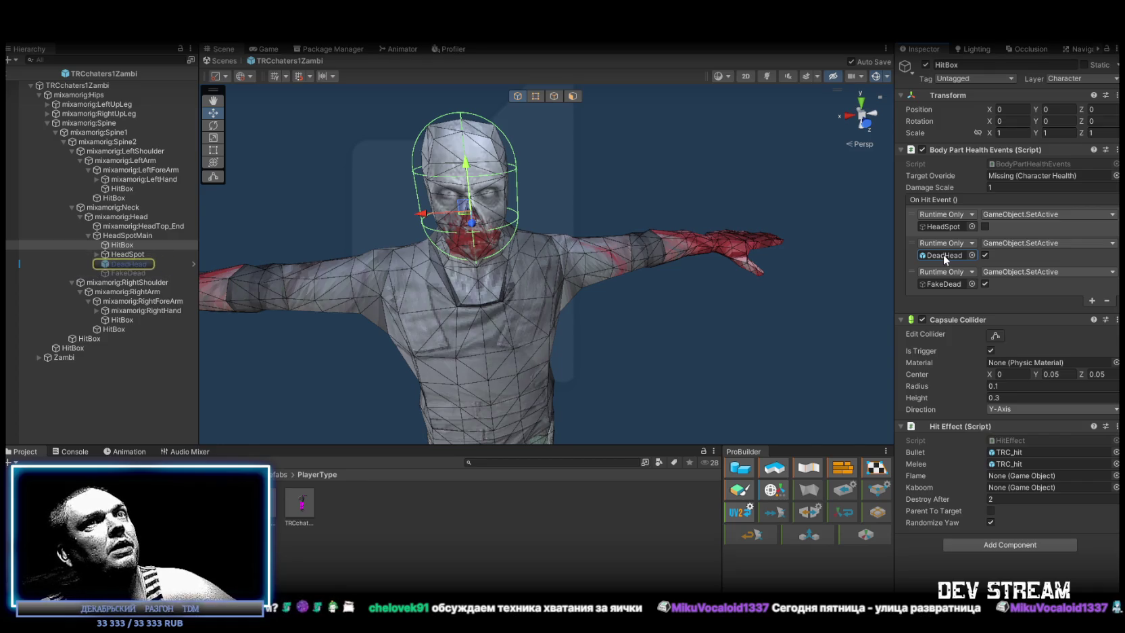
{"action": "left_click", "coordinate": [942, 282]}
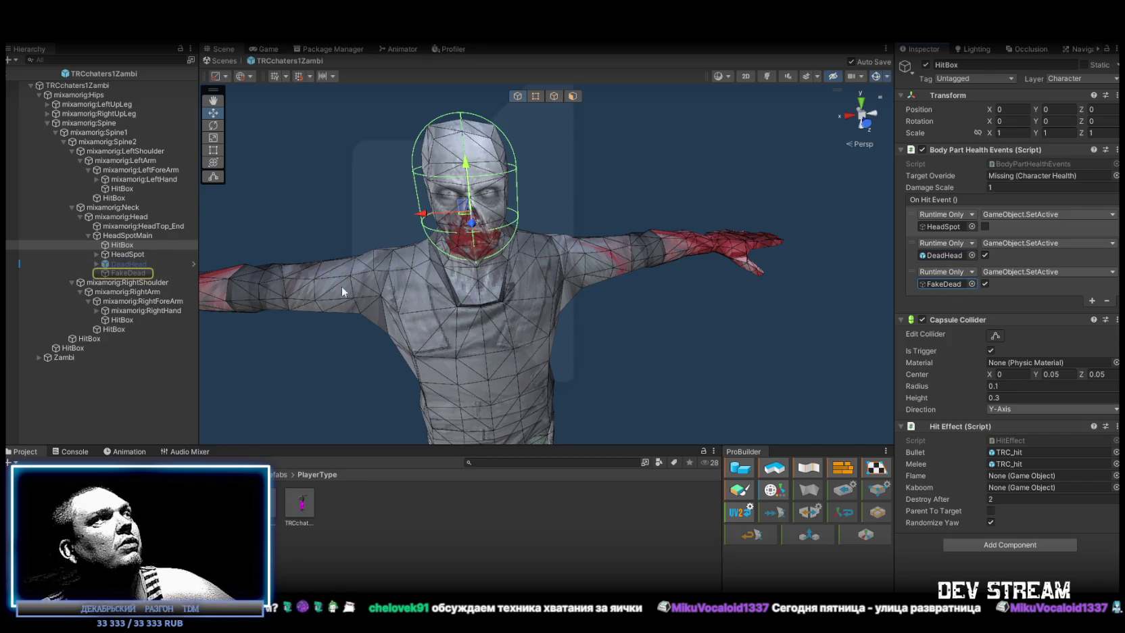
{"action": "left_click", "coordinate": [127, 273]}
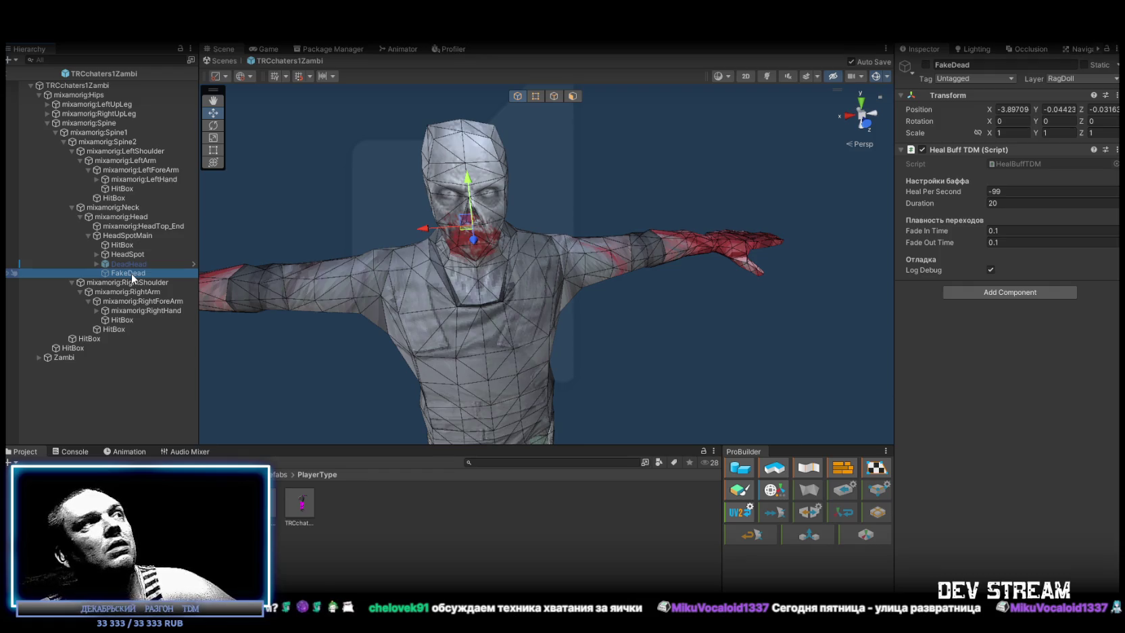
Remove the Audio Source component from HeadSpot.
{"action": "left_click", "coordinate": [121, 261]}
{"action": "left_click", "coordinate": [119, 255]}
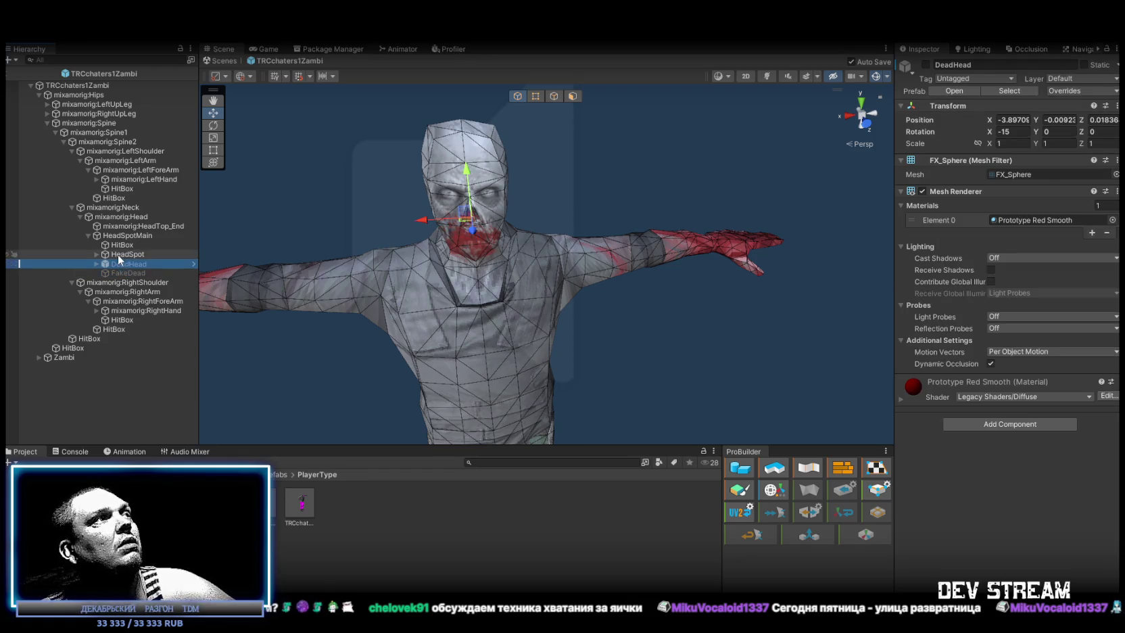
{"action": "left_click", "coordinate": [122, 245]}
{"action": "left_click", "coordinate": [124, 255]}
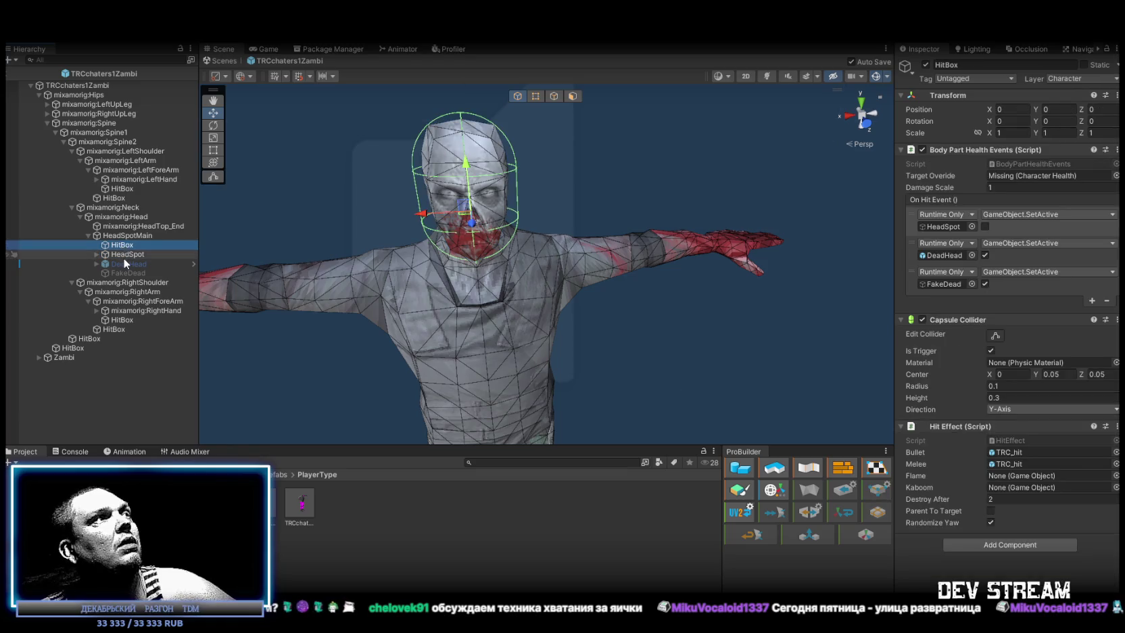
{"action": "left_click", "coordinate": [1110, 149]}
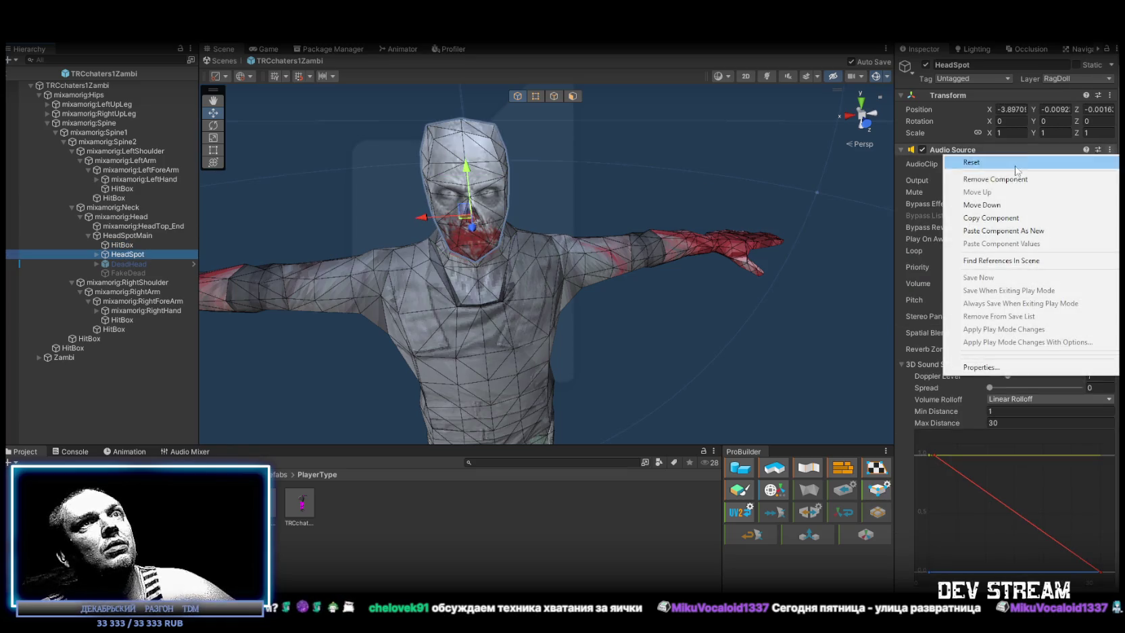
{"action": "left_click", "coordinate": [983, 180]}
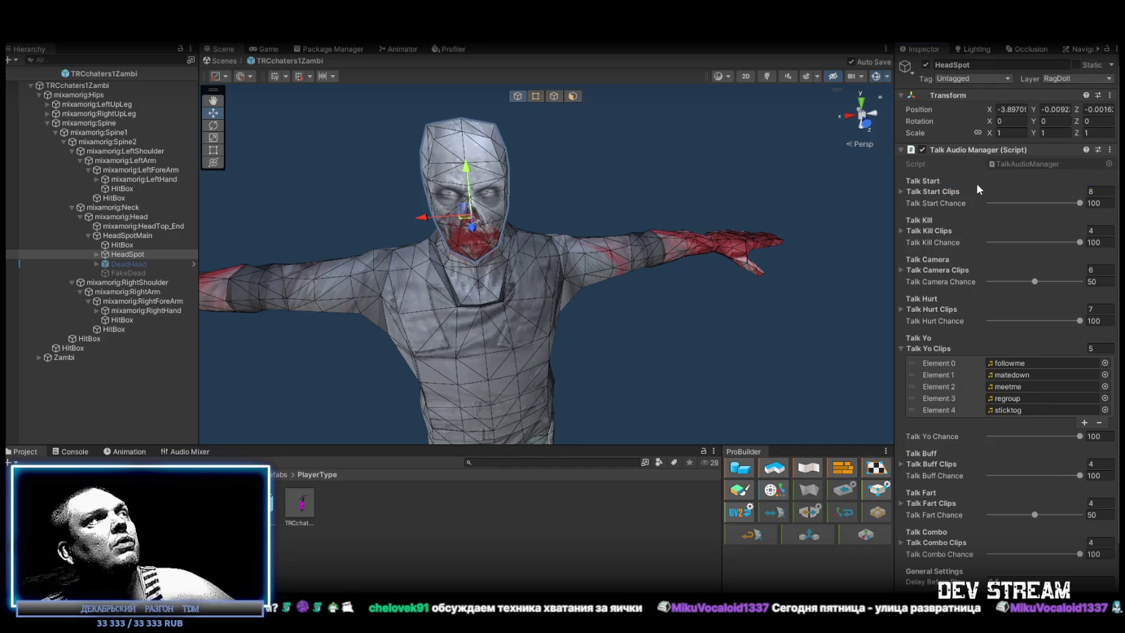
Reset HeadSpot's position to 0, 0, 0 while keeping Zambi_Head's placement, then re-parent Zambi_Head under it.
{"action": "left_click", "coordinate": [96, 254]}
{"action": "left_click", "coordinate": [133, 263]}
{"action": "left_click_drag", "start_coordinate": [133, 266], "coordinate": [128, 250]}
{"action": "left_click", "coordinate": [127, 264]}
{"action": "left_click", "coordinate": [1020, 109]}
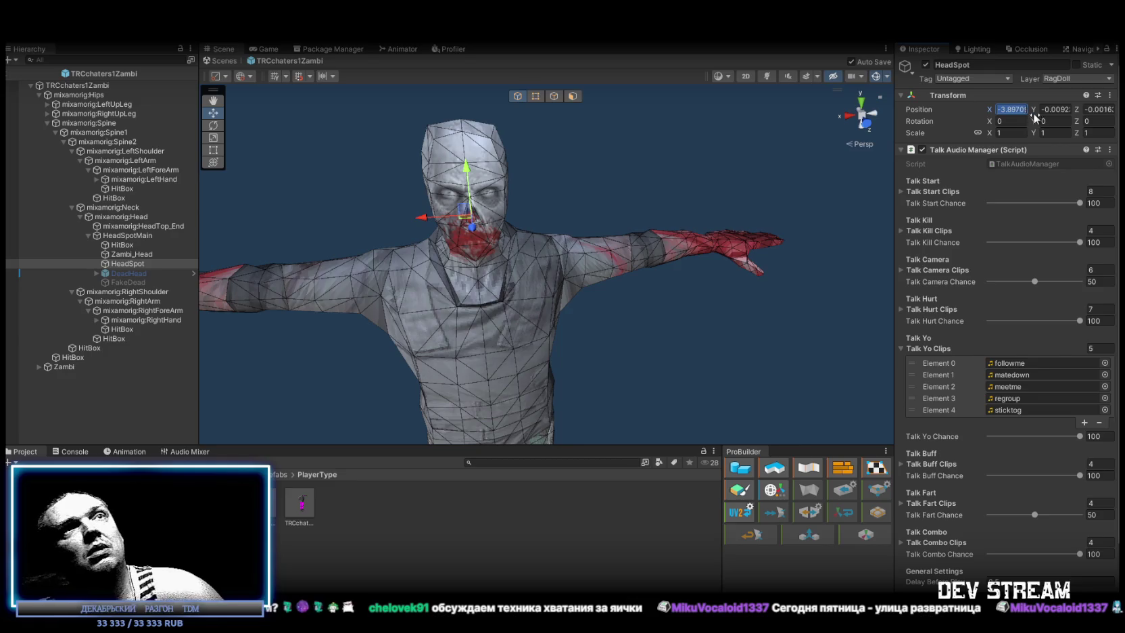
{"action": "type", "text": "0"}
{"action": "key", "text": "Tab"}
{"action": "type", "text": "0"}
{"action": "key", "text": "Tab"}
{"action": "type", "text": "0"}
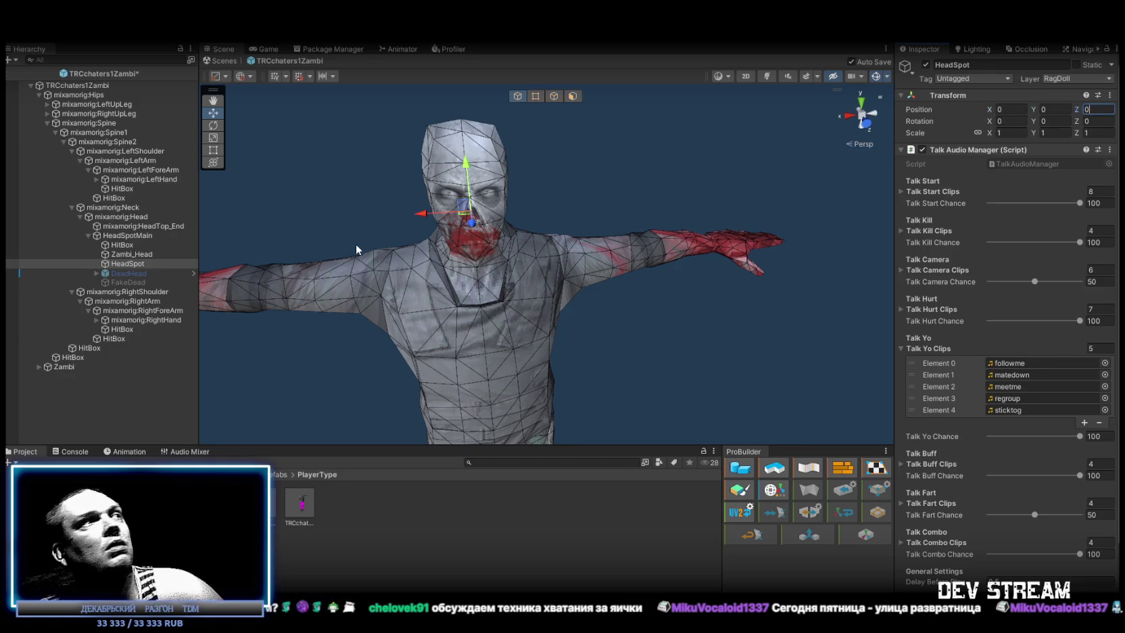
{"action": "left_click_drag", "start_coordinate": [132, 254], "coordinate": [130, 264]}
Review Zambi_Head, HeadSpot, DeadHead and FakeDead, then select the mixamorig:Head bone.
{"action": "left_click", "coordinate": [133, 265]}
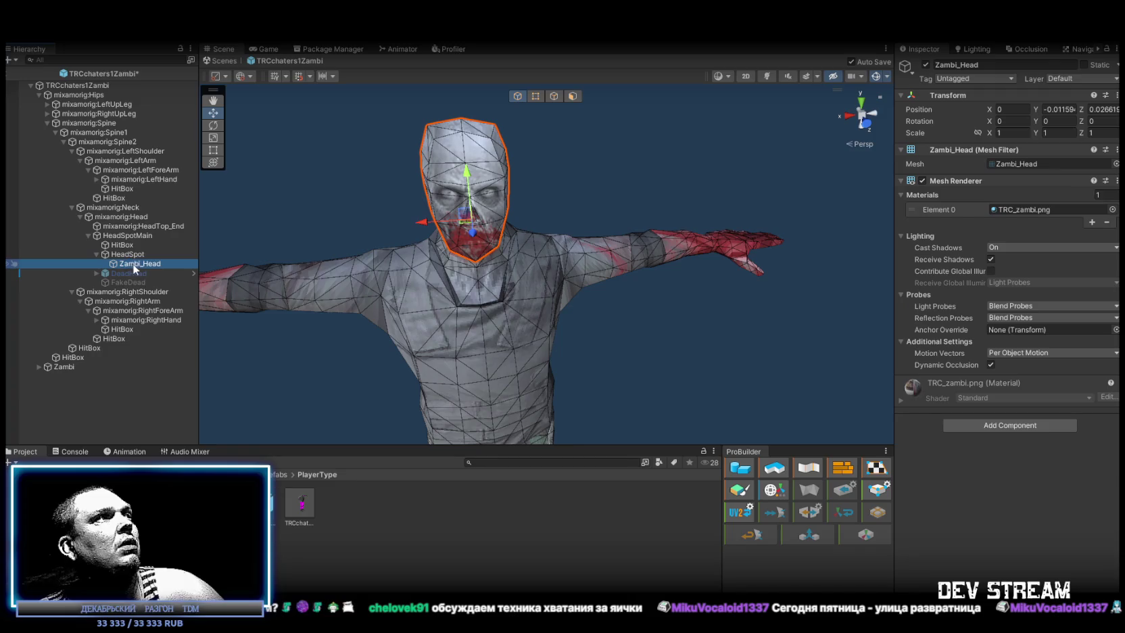
{"action": "left_click", "coordinate": [138, 255]}
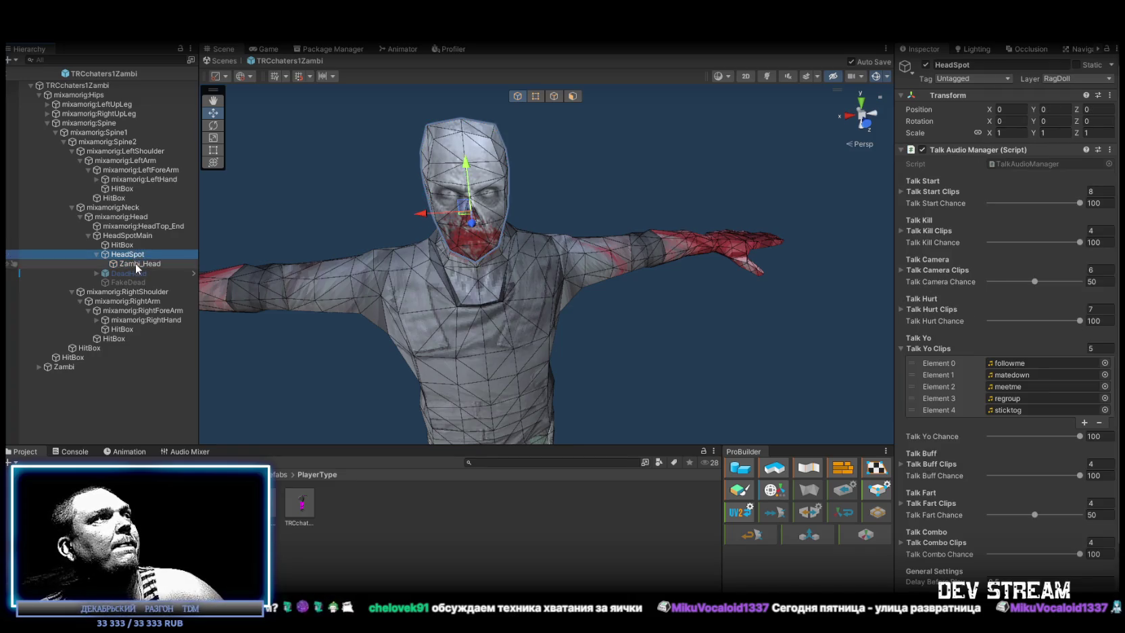
{"action": "left_click", "coordinate": [133, 264]}
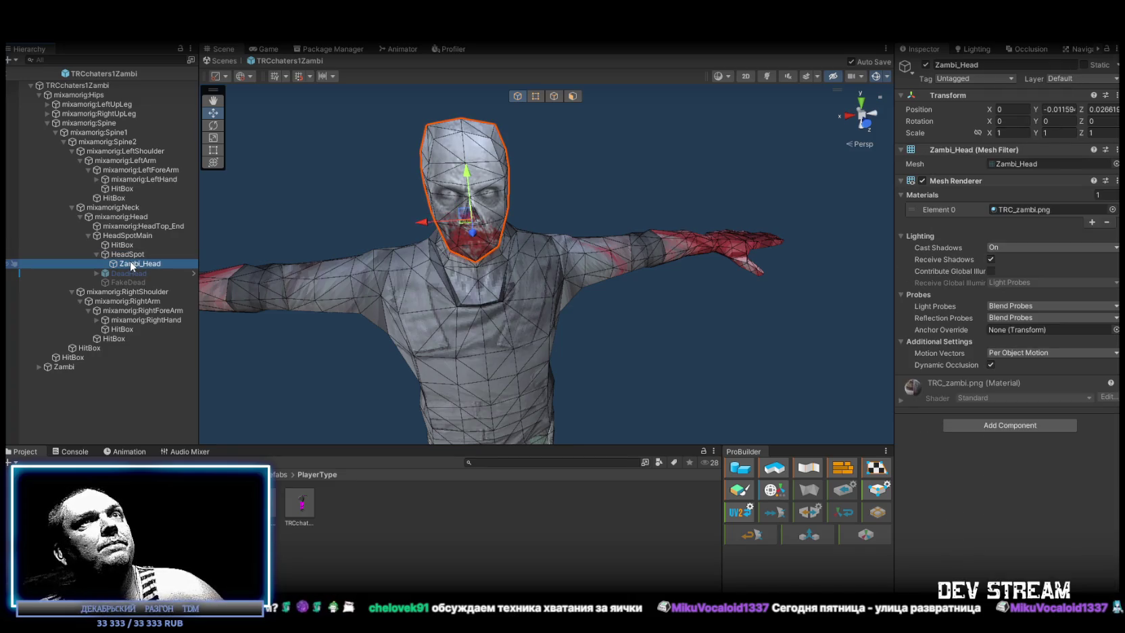
{"action": "left_click", "coordinate": [97, 255]}
{"action": "left_click", "coordinate": [120, 264]}
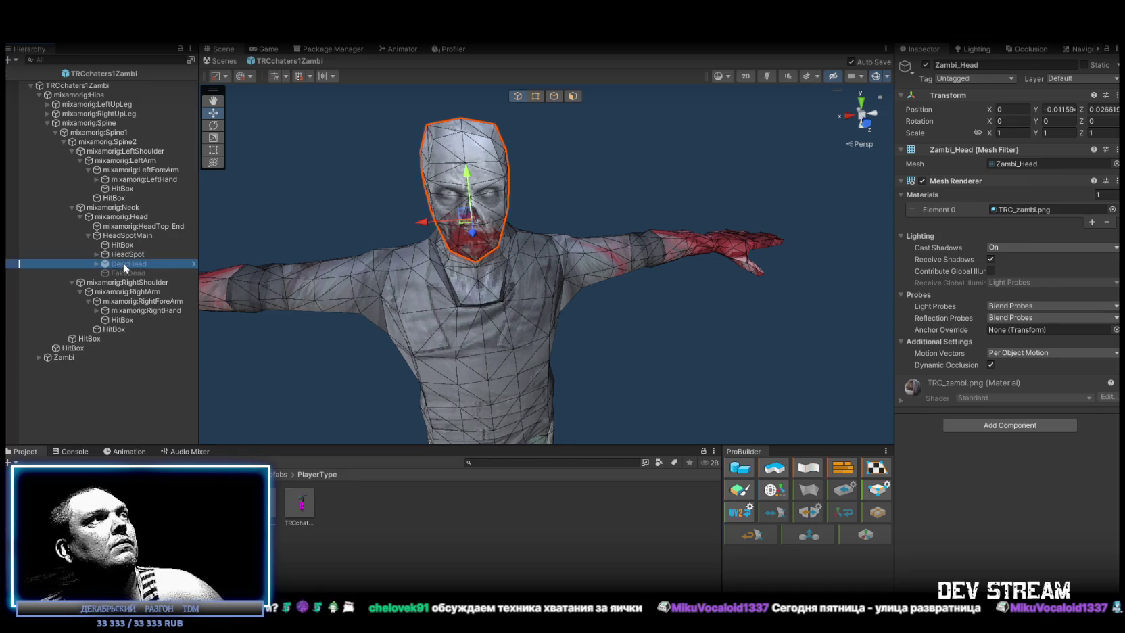
{"action": "left_click", "coordinate": [127, 273]}
{"action": "left_click", "coordinate": [126, 263]}
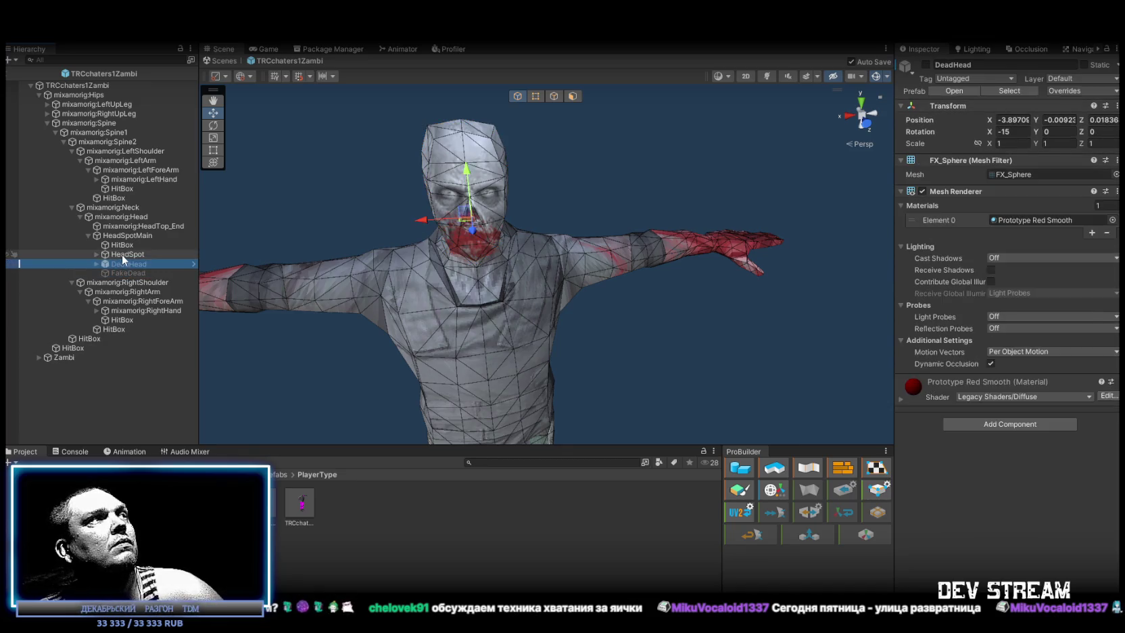
{"action": "left_click", "coordinate": [124, 254]}
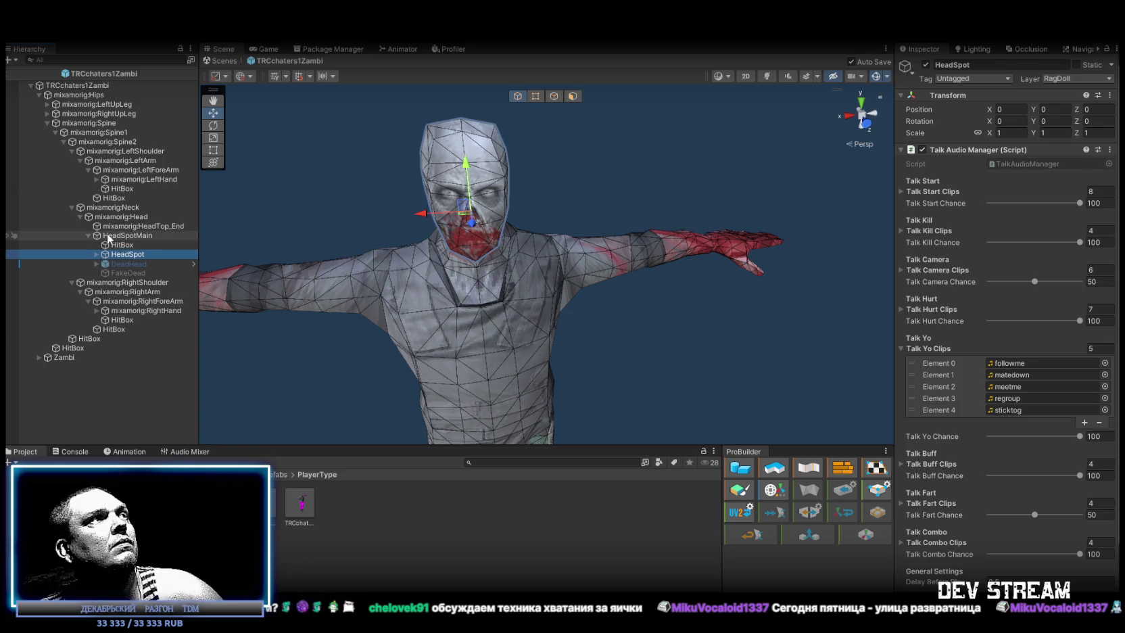
{"action": "left_click", "coordinate": [97, 235]}
{"action": "left_click", "coordinate": [121, 216]}
{"action": "left_click_drag", "start_coordinate": [562, 250], "coordinate": [724, 255]}
{"action": "key", "text": "e"}
{"action": "mouse_move", "coordinate": [631, 190]}
{"action": "left_mouse_down"}
{"action": "mouse_move", "coordinate": [617, 182]}
{"action": "mouse_move", "coordinate": [679, 154]}
{"action": "mouse_move", "coordinate": [675, 190]}
{"action": "mouse_move", "coordinate": [531, 176]}
{"action": "mouse_move", "coordinate": [616, 122]}
{"action": "mouse_move", "coordinate": [754, 214]}
{"action": "left_mouse_up"}
{"action": "key", "text": "ctrl+z"}
{"action": "key", "text": "ctrl+z"}
{"action": "key", "text": "ctrl+z"}
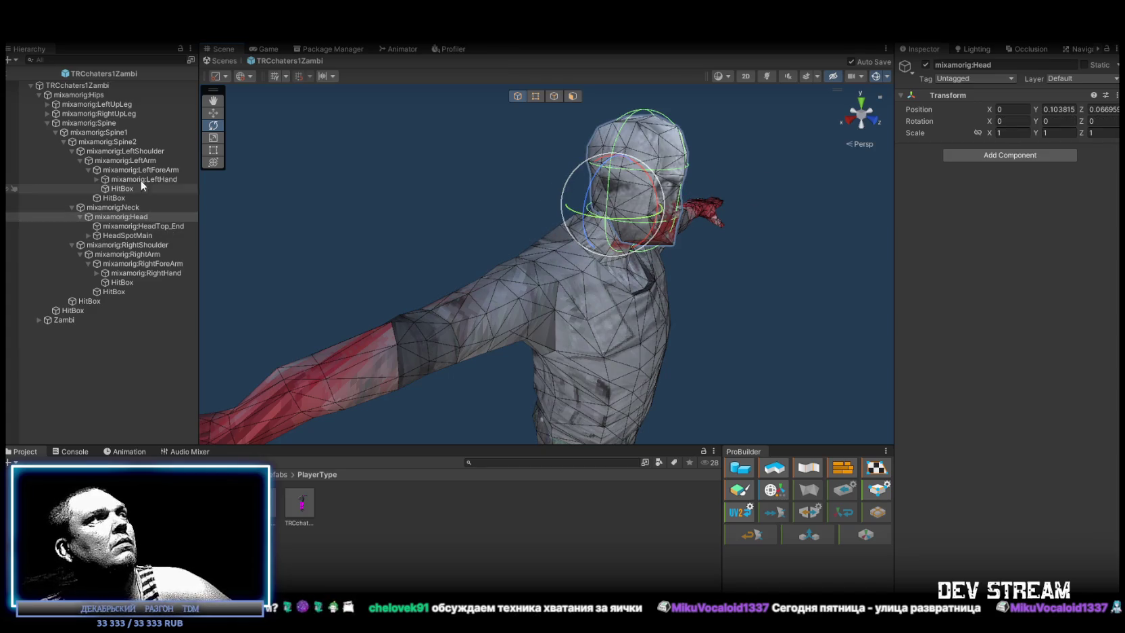
{"action": "left_click", "coordinate": [112, 208]}
{"action": "mouse_move", "coordinate": [566, 218]}
{"action": "left_mouse_down"}
{"action": "mouse_move", "coordinate": [613, 229]}
{"action": "mouse_move", "coordinate": [583, 199]}
{"action": "mouse_move", "coordinate": [541, 191]}
{"action": "mouse_move", "coordinate": [531, 137]}
{"action": "mouse_move", "coordinate": [673, 224]}
{"action": "left_mouse_up"}
{"action": "mouse_move", "coordinate": [516, 251]}
{"action": "left_mouse_down"}
{"action": "mouse_move", "coordinate": [640, 201]}
{"action": "mouse_move", "coordinate": [450, 277]}
{"action": "mouse_move", "coordinate": [743, 331]}
{"action": "left_mouse_up"}
{"action": "key", "text": "ctrl+z"}
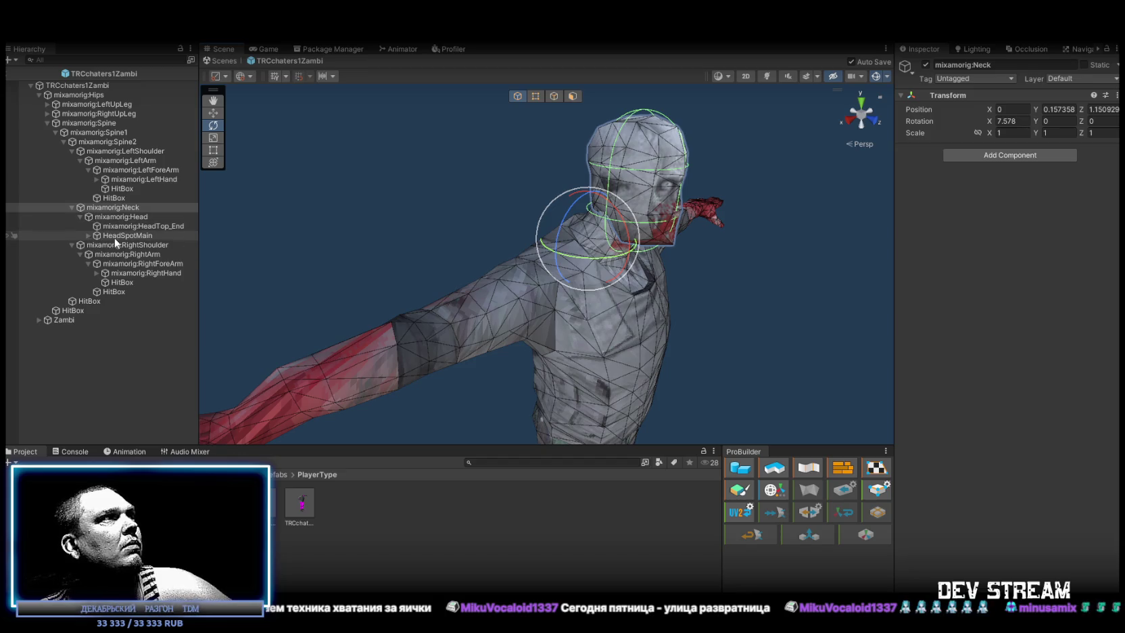
{"action": "left_click", "coordinate": [89, 236]}
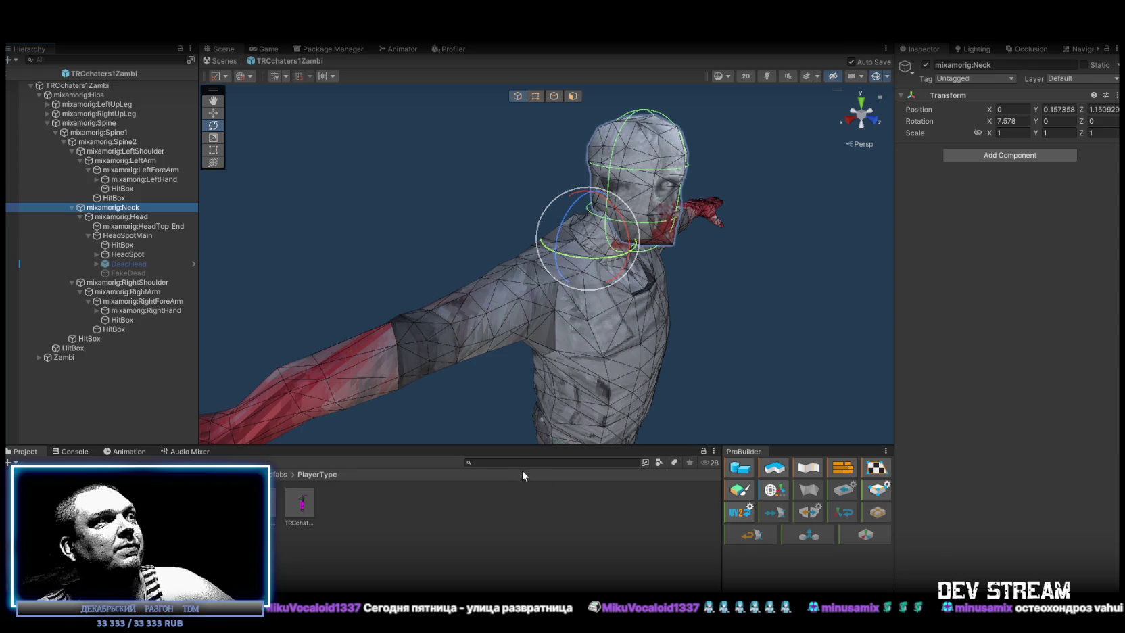
{"action": "scroll", "coordinate": [529, 368], "scroll_direction": "down", "scroll_amount": 3}
{"action": "scroll", "coordinate": [661, 291], "scroll_direction": "up", "scroll_amount": 5}
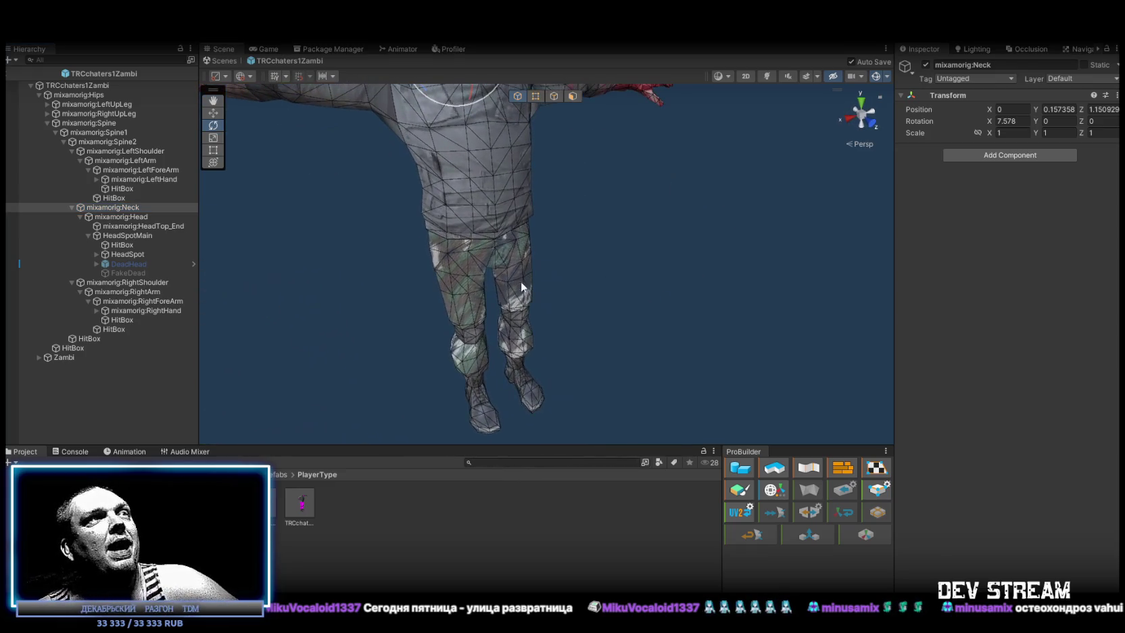
On Zambi_Shtani's Element 0, preview TRC_camo006, 017, 025, 026 and 027.
{"action": "left_click", "coordinate": [521, 281]}
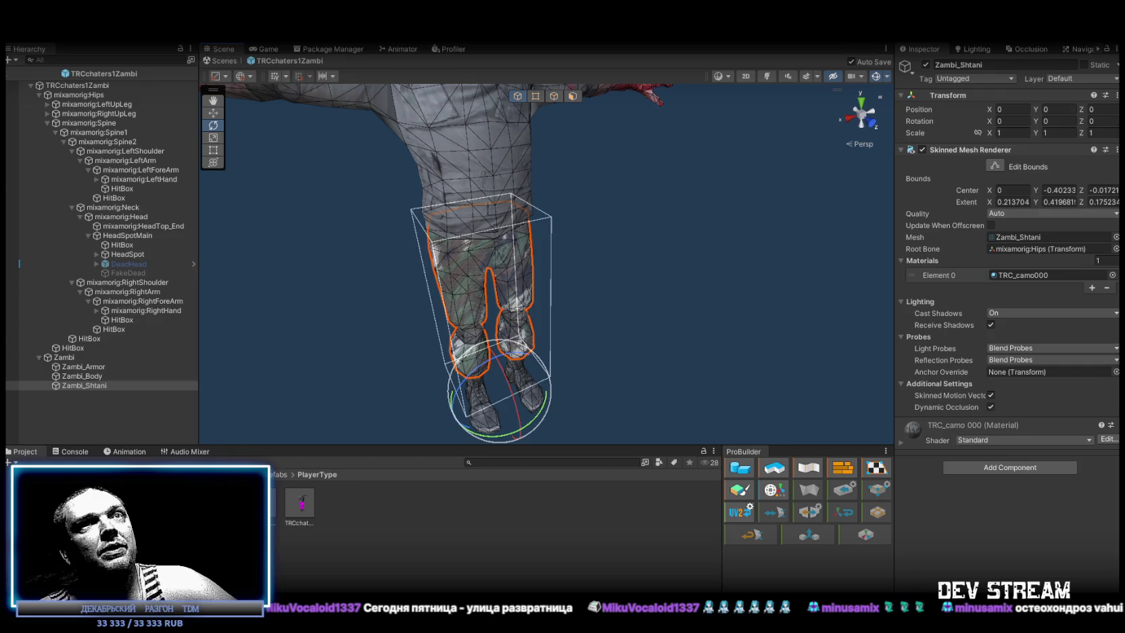
{"action": "left_click", "coordinate": [1108, 283]}
{"action": "scroll", "coordinate": [990, 406], "scroll_direction": "down", "scroll_amount": 5}
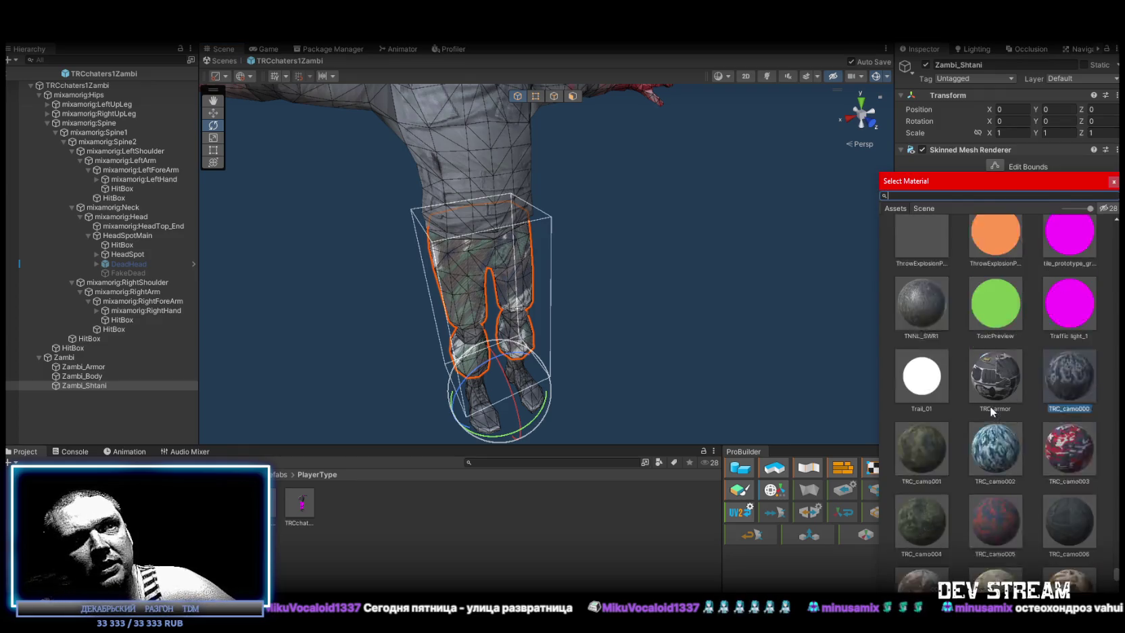
{"action": "left_click", "coordinate": [1071, 463]}
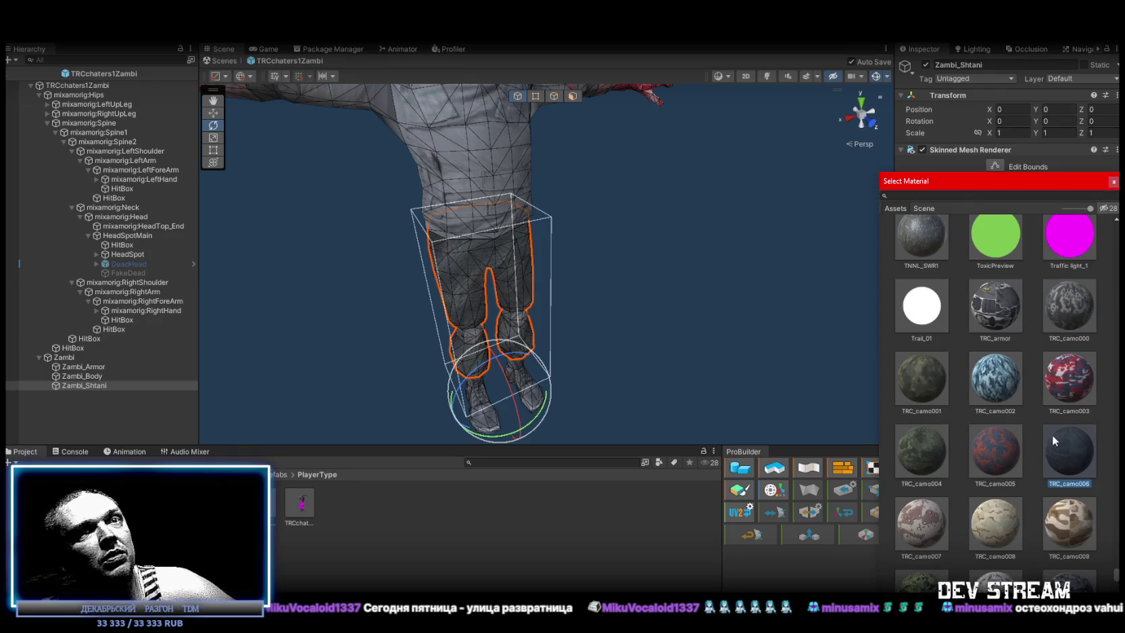
{"action": "scroll", "coordinate": [1035, 430], "scroll_direction": "down", "scroll_amount": 1}
{"action": "scroll", "coordinate": [1024, 426], "scroll_direction": "down", "scroll_amount": 3}
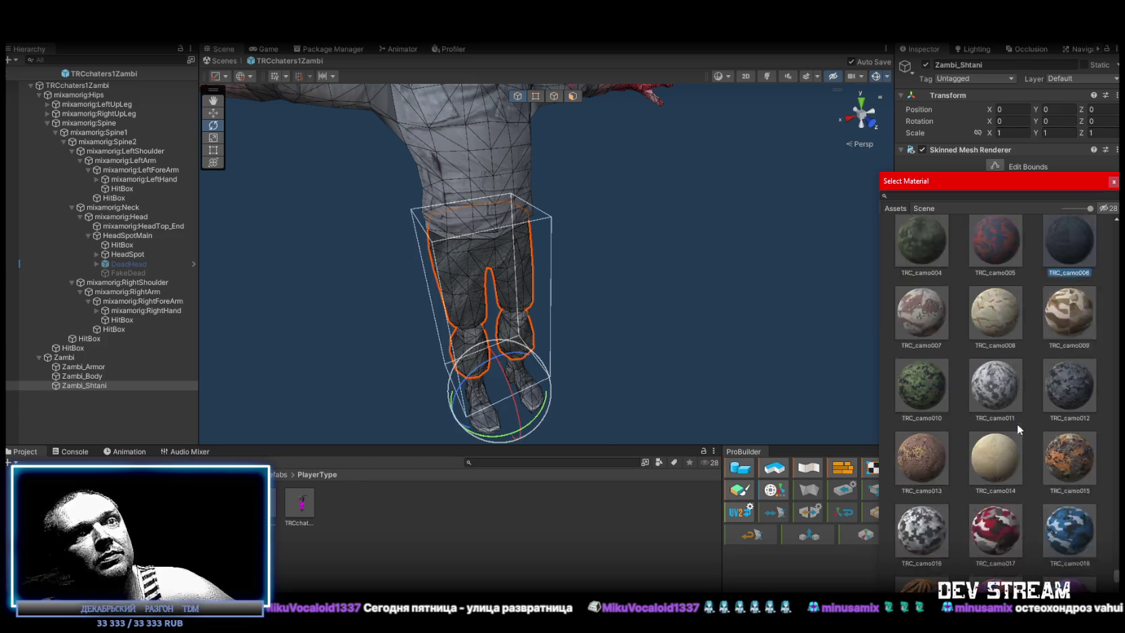
{"action": "left_click", "coordinate": [986, 470]}
{"action": "scroll", "coordinate": [1035, 448], "scroll_direction": "down", "scroll_amount": 2}
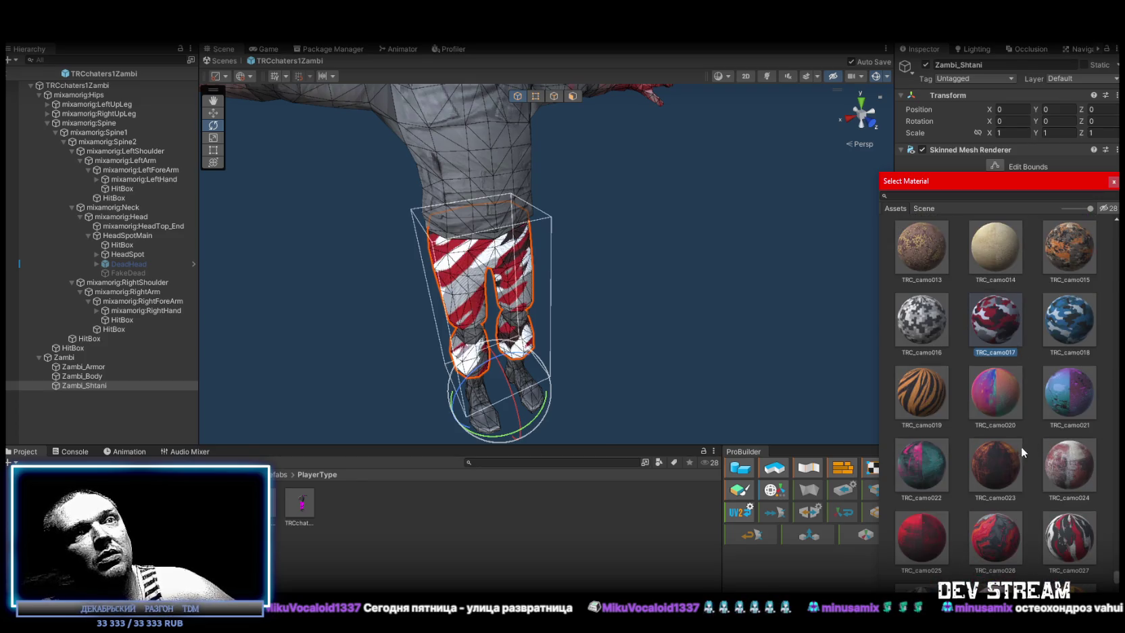
{"action": "left_click", "coordinate": [910, 550]}
{"action": "left_click", "coordinate": [989, 541]}
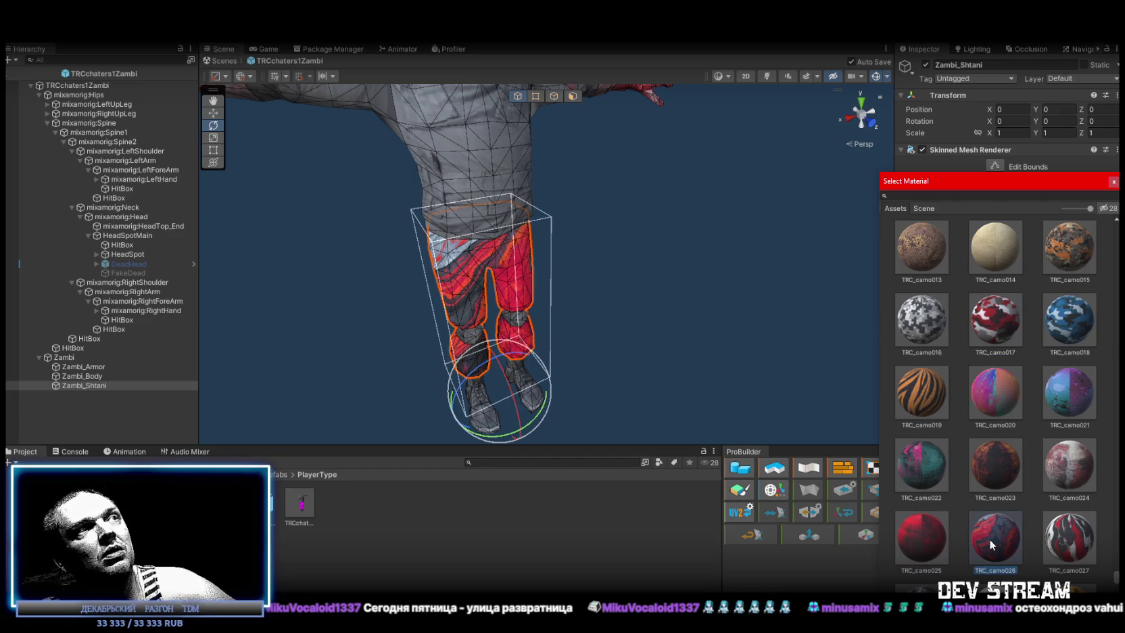
{"action": "left_click", "coordinate": [1065, 538]}
{"action": "scroll", "coordinate": [1051, 514], "scroll_direction": "down", "scroll_amount": 2}
{"action": "scroll", "coordinate": [1050, 514], "scroll_direction": "down", "scroll_amount": 3}
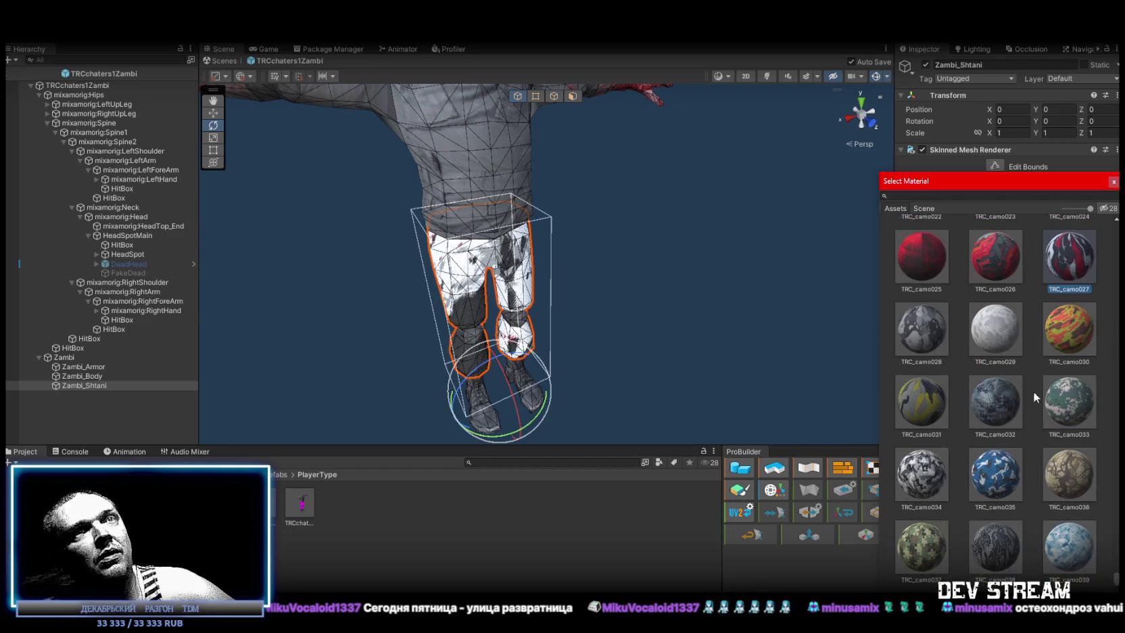
Preview TRC_camo029, a flame material, TRC_camo042, 057 and 054 on the trousers.
{"action": "left_click", "coordinate": [995, 258]}
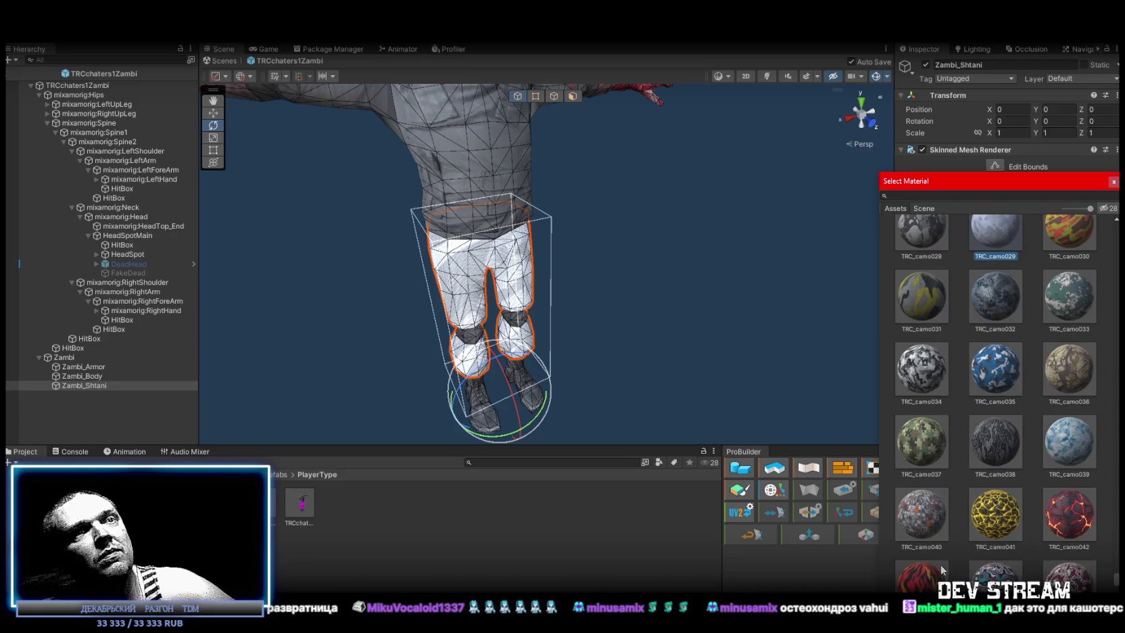
{"action": "scroll", "coordinate": [967, 553], "scroll_direction": "down", "scroll_amount": 1}
{"action": "left_click", "coordinate": [933, 564]}
{"action": "left_click", "coordinate": [1083, 509]}
{"action": "scroll", "coordinate": [1024, 506], "scroll_direction": "down", "scroll_amount": 4}
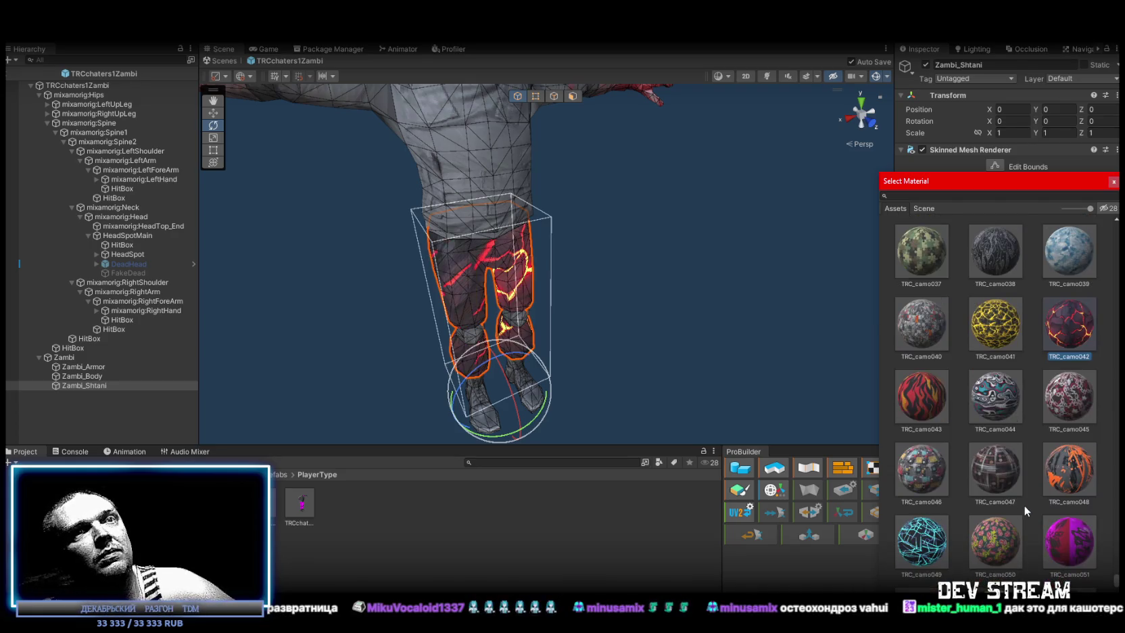
{"action": "scroll", "coordinate": [1022, 503], "scroll_direction": "down", "scroll_amount": 1}
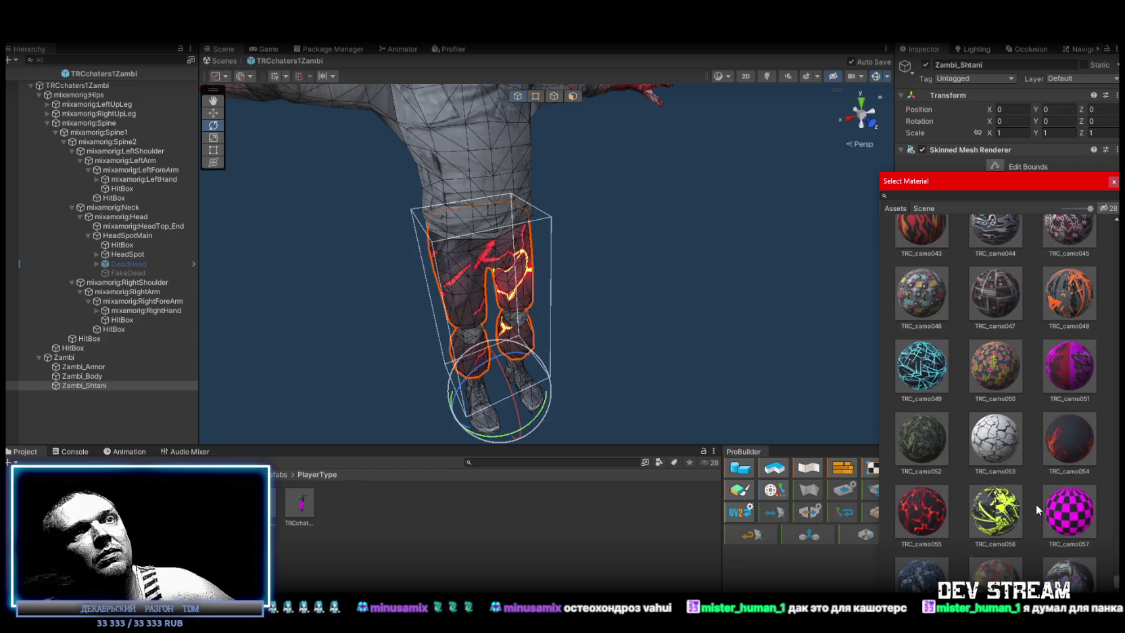
{"action": "left_click", "coordinate": [1060, 508]}
{"action": "scroll", "coordinate": [1021, 500], "scroll_direction": "down", "scroll_amount": 2}
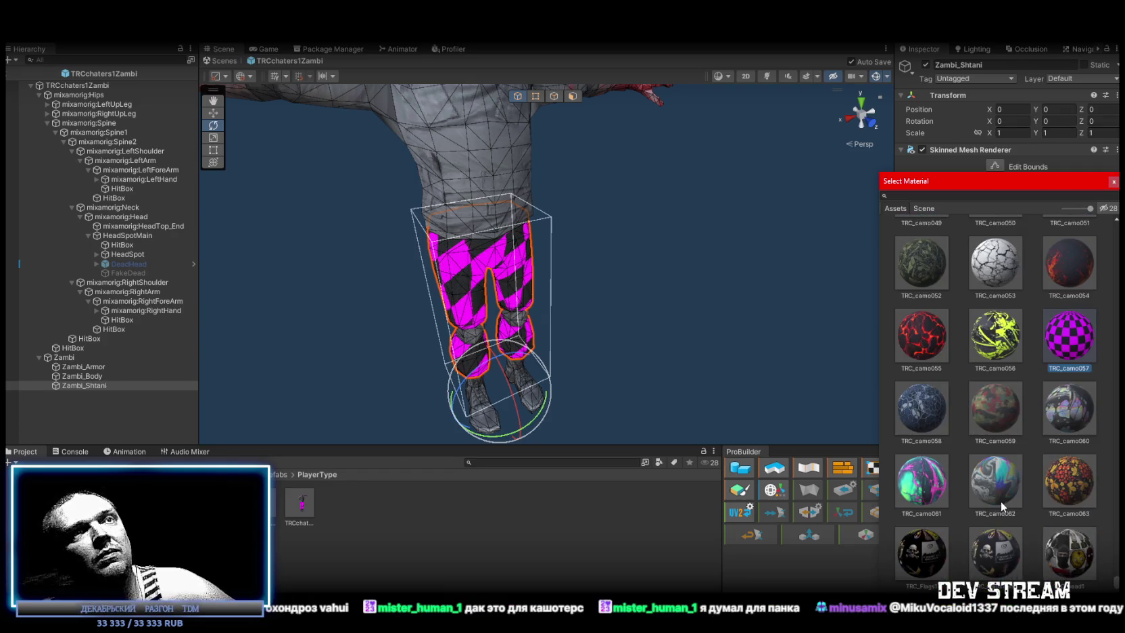
{"action": "scroll", "coordinate": [999, 456], "scroll_direction": "up", "scroll_amount": 2}
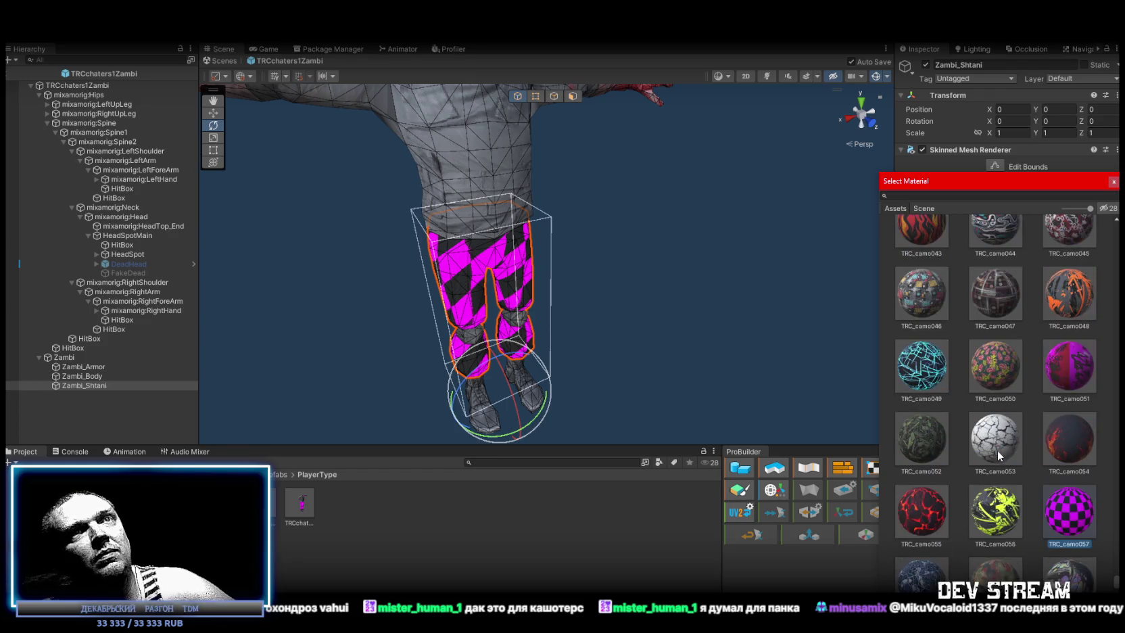
{"action": "left_click", "coordinate": [1065, 439]}
{"action": "scroll", "coordinate": [988, 440], "scroll_direction": "up", "scroll_amount": 10}
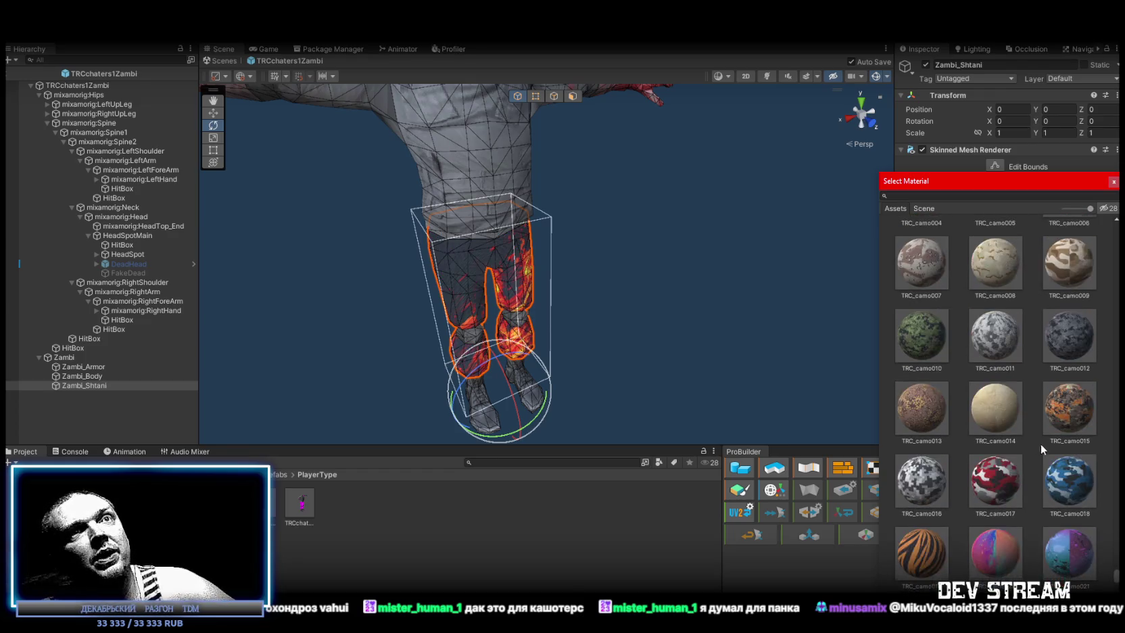
{"action": "scroll", "coordinate": [1042, 447], "scroll_direction": "up", "scroll_amount": 4}
Settle on TRC_camo006 as the trousers material after briefly reverting to TRC_camo000.
{"action": "left_click", "coordinate": [1073, 352]}
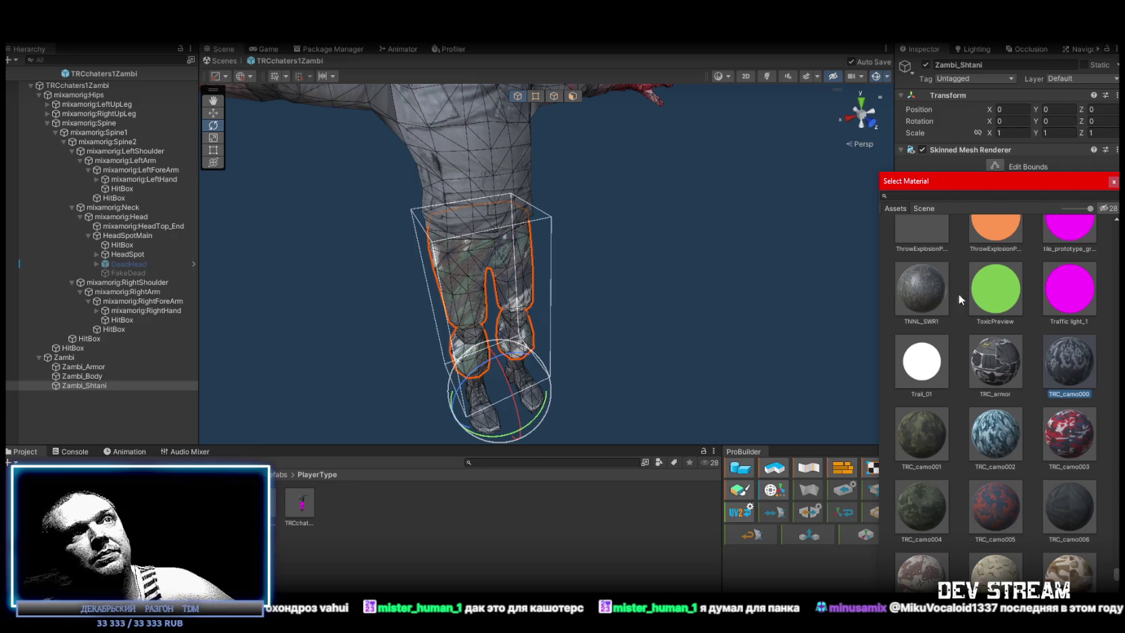
{"action": "left_click", "coordinate": [923, 284]}
{"action": "left_click", "coordinate": [1082, 389]}
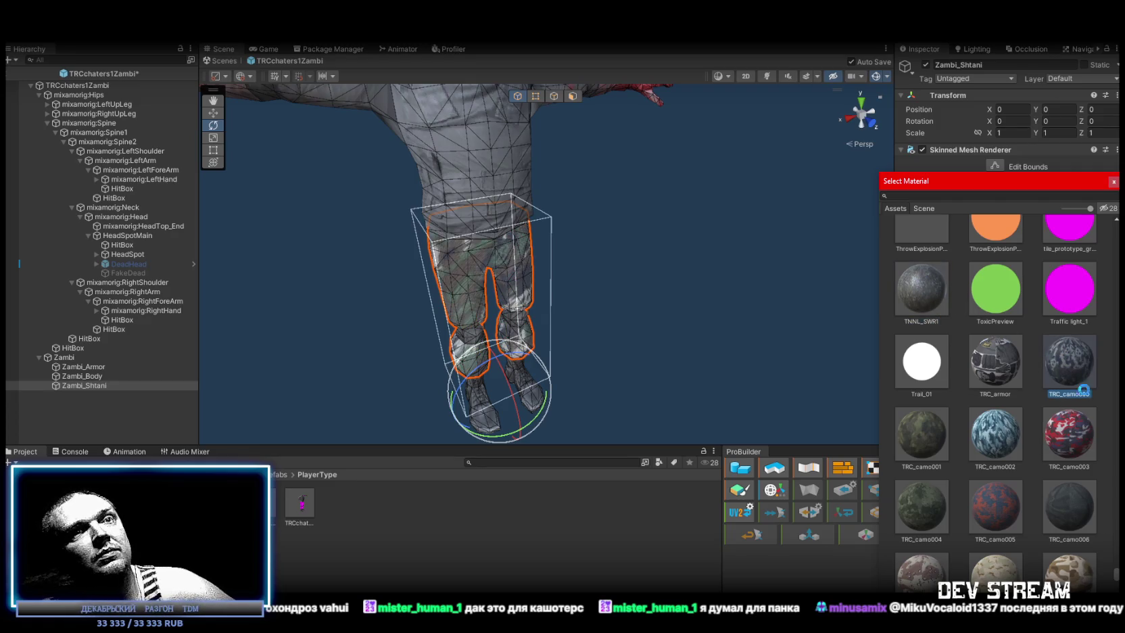
{"action": "left_click", "coordinate": [1071, 502]}
{"action": "double_click", "coordinate": [1070, 506]}
{"action": "left_click_drag", "start_coordinate": [878, 408], "coordinate": [679, 321]}
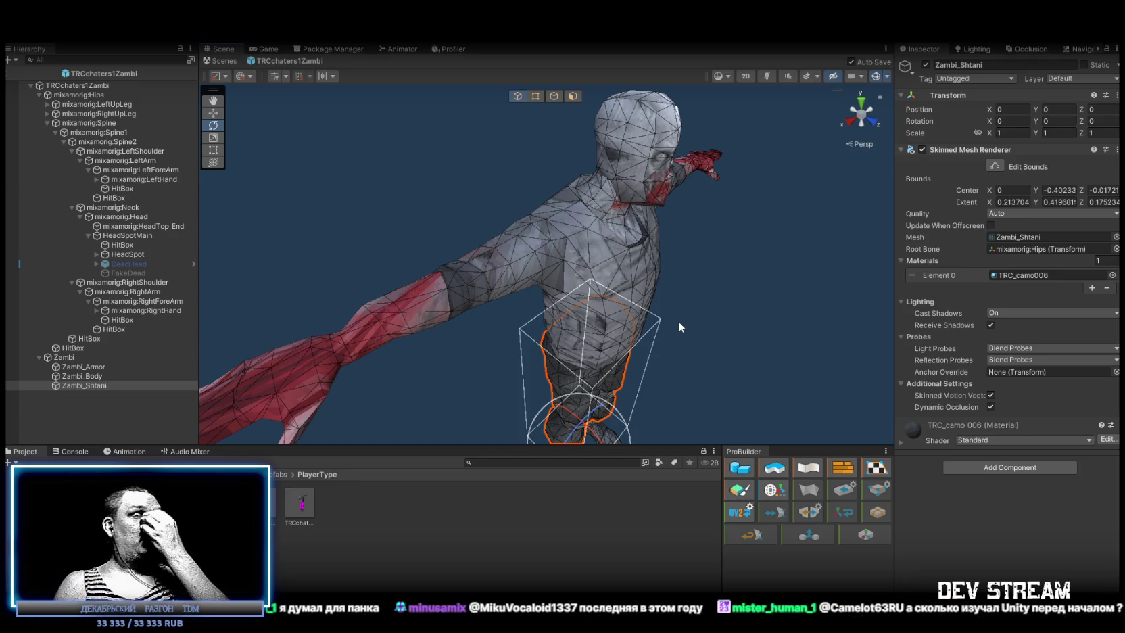
Inspect the zombie's Zambi_Armor mesh, then select the root TRCchaters1Zambi object.
{"action": "mouse_move", "coordinate": [679, 321]}
{"action": "left_mouse_down"}
{"action": "mouse_move", "coordinate": [794, 286]}
{"action": "mouse_move", "coordinate": [609, 162]}
{"action": "mouse_move", "coordinate": [866, 118]}
{"action": "mouse_move", "coordinate": [836, 183]}
{"action": "left_mouse_up"}
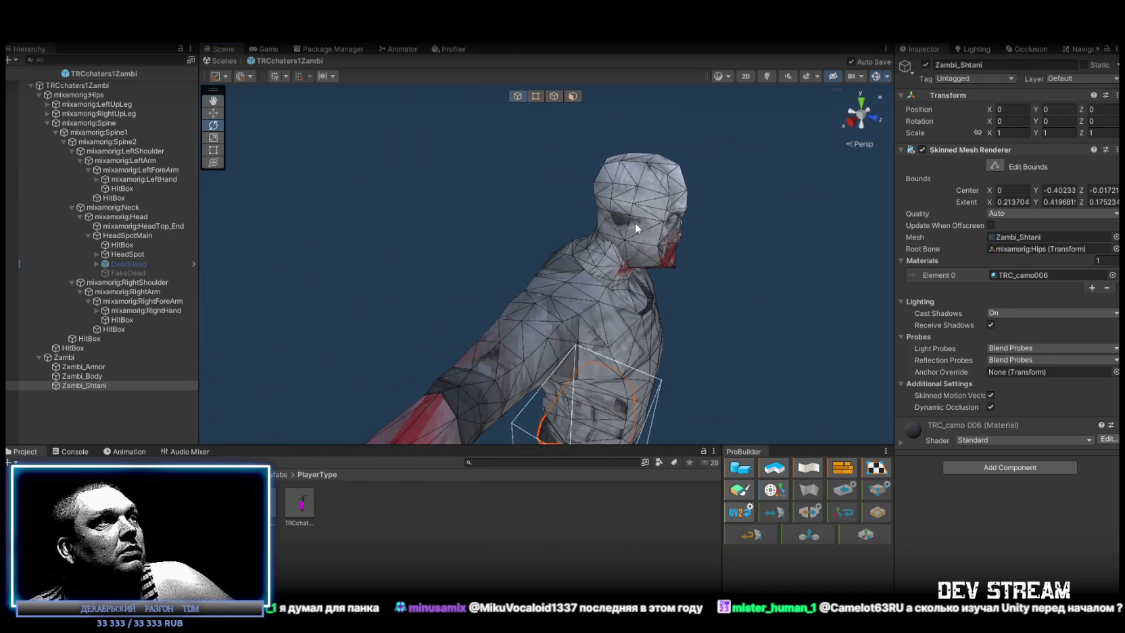
{"action": "key", "text": "f"}
{"action": "mouse_move", "coordinate": [619, 302]}
{"action": "left_mouse_down"}
{"action": "mouse_move", "coordinate": [609, 316]}
{"action": "mouse_move", "coordinate": [639, 305]}
{"action": "left_mouse_up"}
{"action": "scroll", "coordinate": [640, 304], "scroll_direction": "up", "scroll_amount": 5}
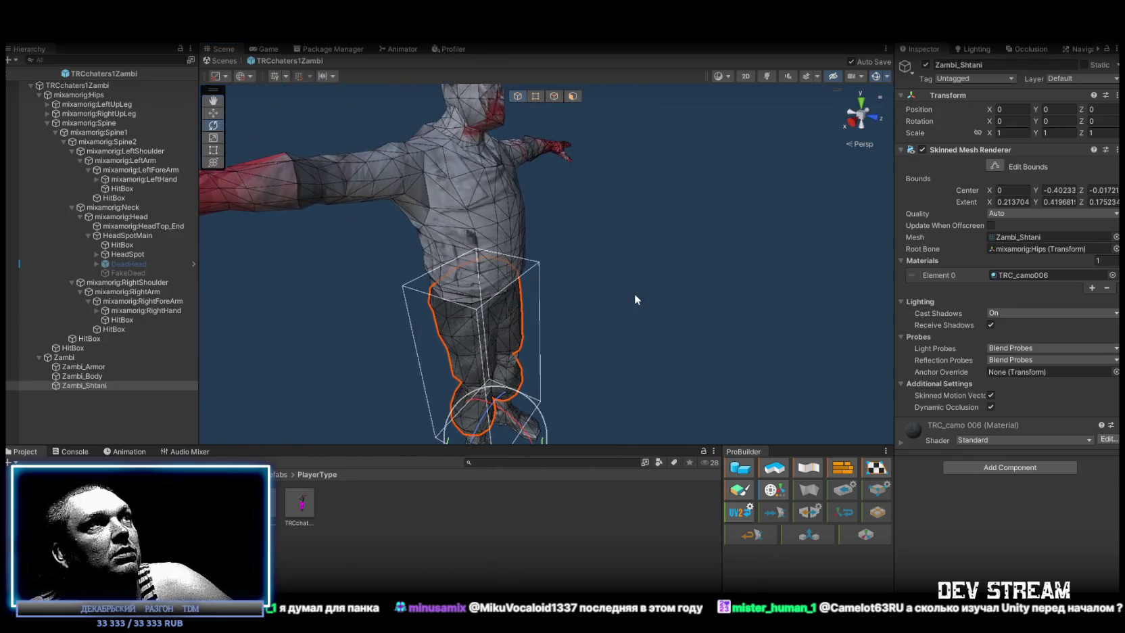
{"action": "left_click", "coordinate": [495, 222]}
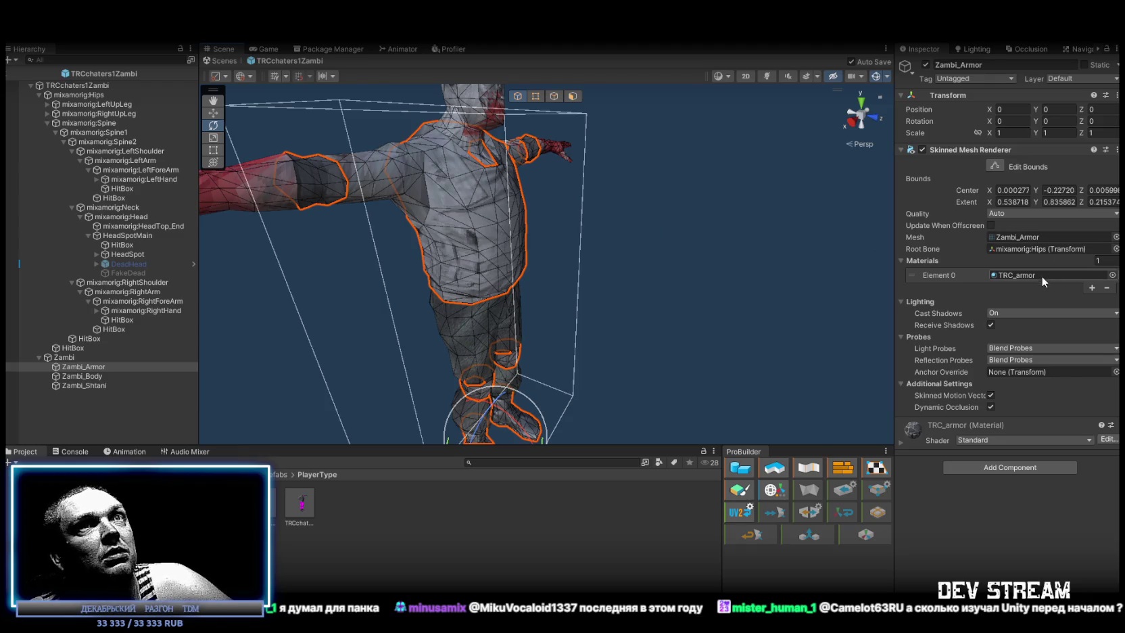
{"action": "scroll", "coordinate": [477, 142], "scroll_direction": "up", "scroll_amount": 6}
{"action": "scroll", "coordinate": [477, 142], "scroll_direction": "down", "scroll_amount": 6}
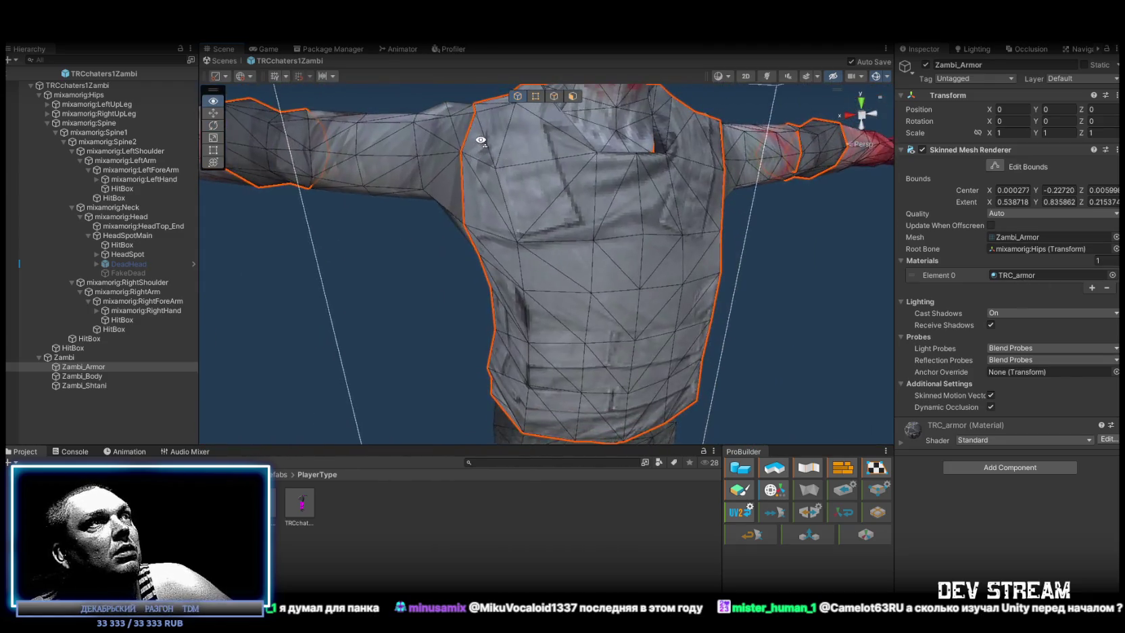
{"action": "left_click", "coordinate": [75, 87]}
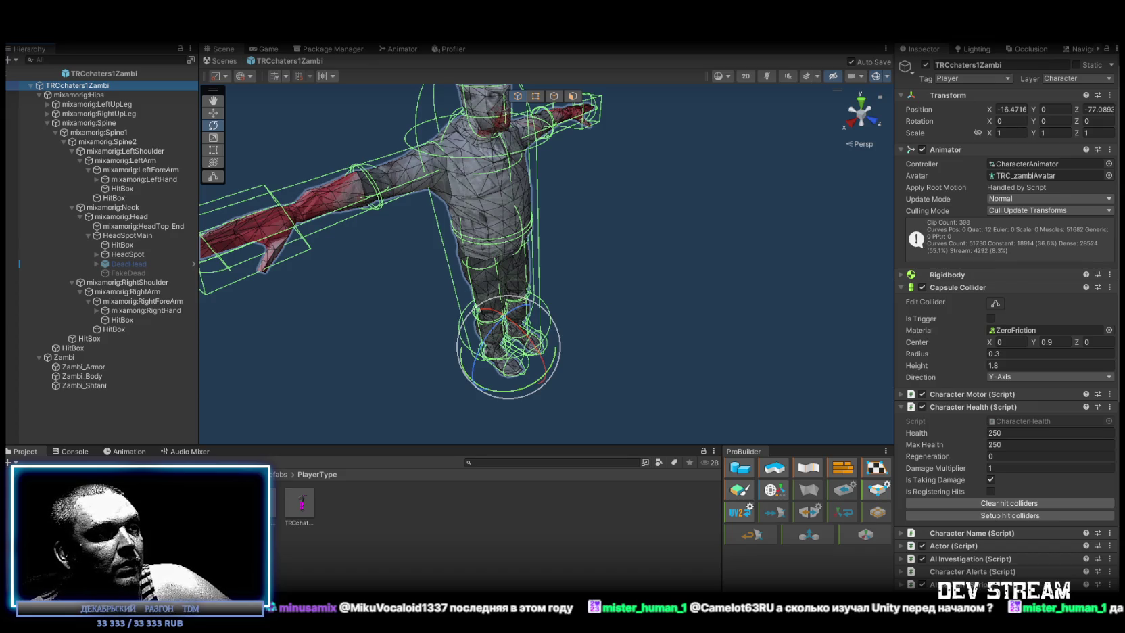
Launch Q2105 a0.6.exe from the Q2105_a0.6.2 build folder.
{"action": "key", "text": "alt+Tab"}
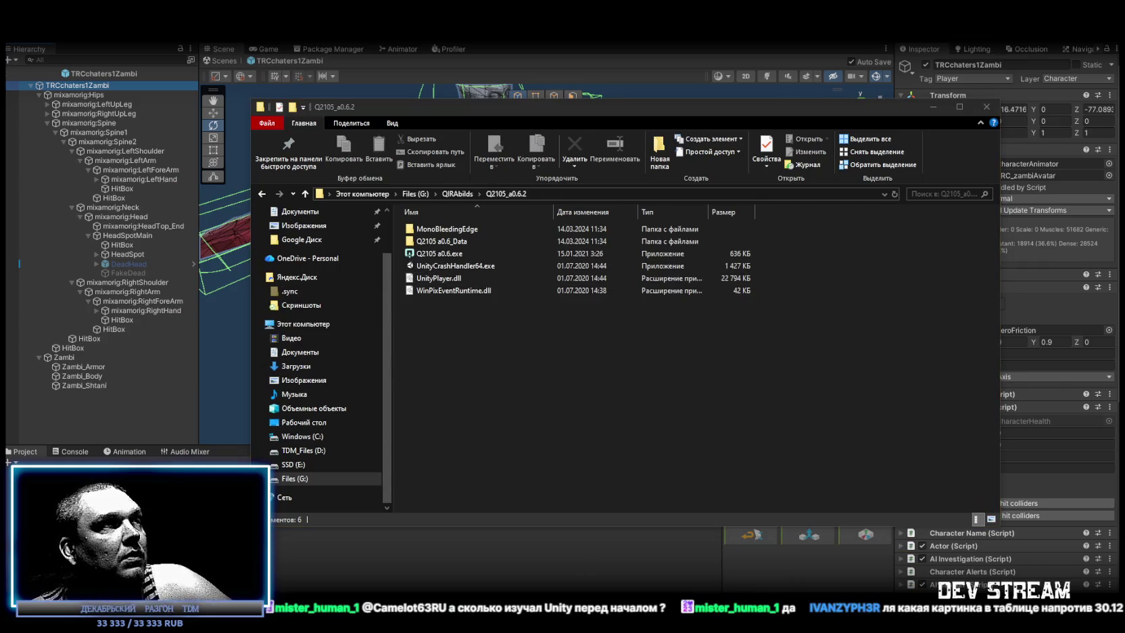
{"action": "left_click", "coordinate": [433, 256]}
{"action": "double_click", "coordinate": [433, 256]}
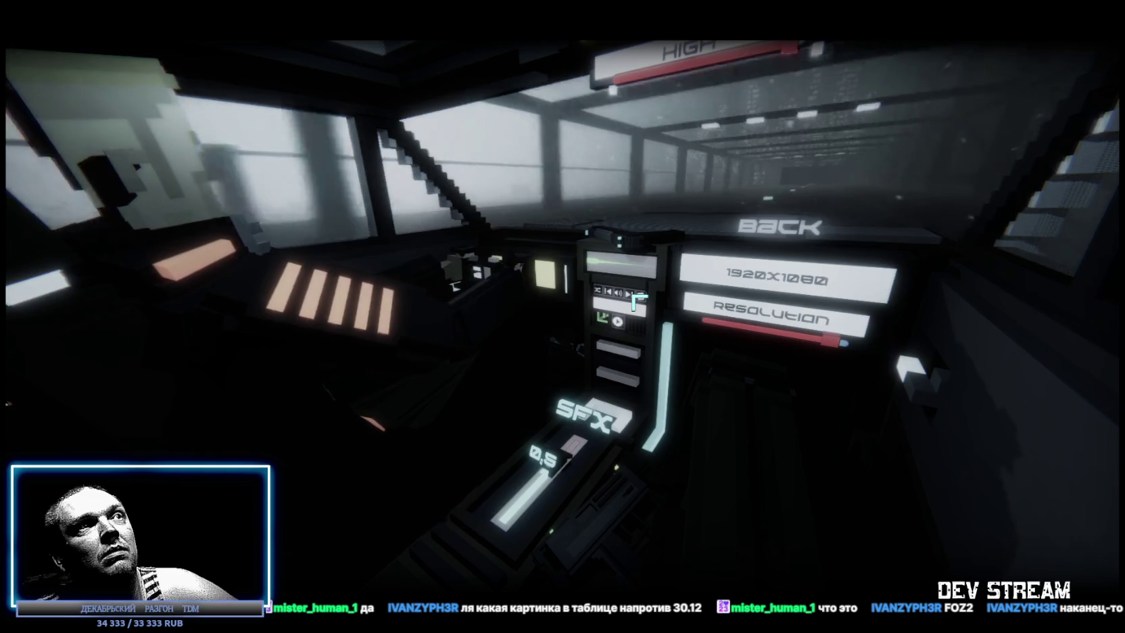
Drag the SFX volume slider down toward 0.3 on the options screen.
{"action": "mouse_move", "coordinate": [565, 466]}
{"action": "left_mouse_down"}
{"action": "mouse_move", "coordinate": [595, 446]}
{"action": "mouse_move", "coordinate": [514, 490]}
{"action": "mouse_move", "coordinate": [465, 556]}
{"action": "mouse_move", "coordinate": [574, 461]}
{"action": "left_mouse_up"}
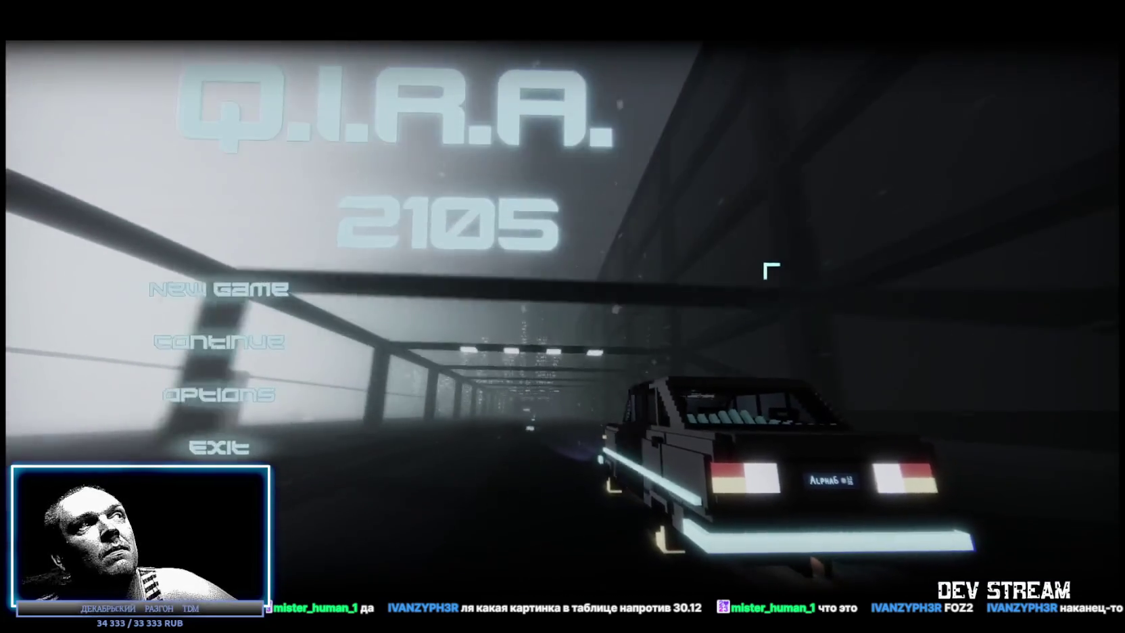
Choose New Game from the Q.I.R.A. 2105 title menu.
{"action": "left_click", "coordinate": [271, 290]}
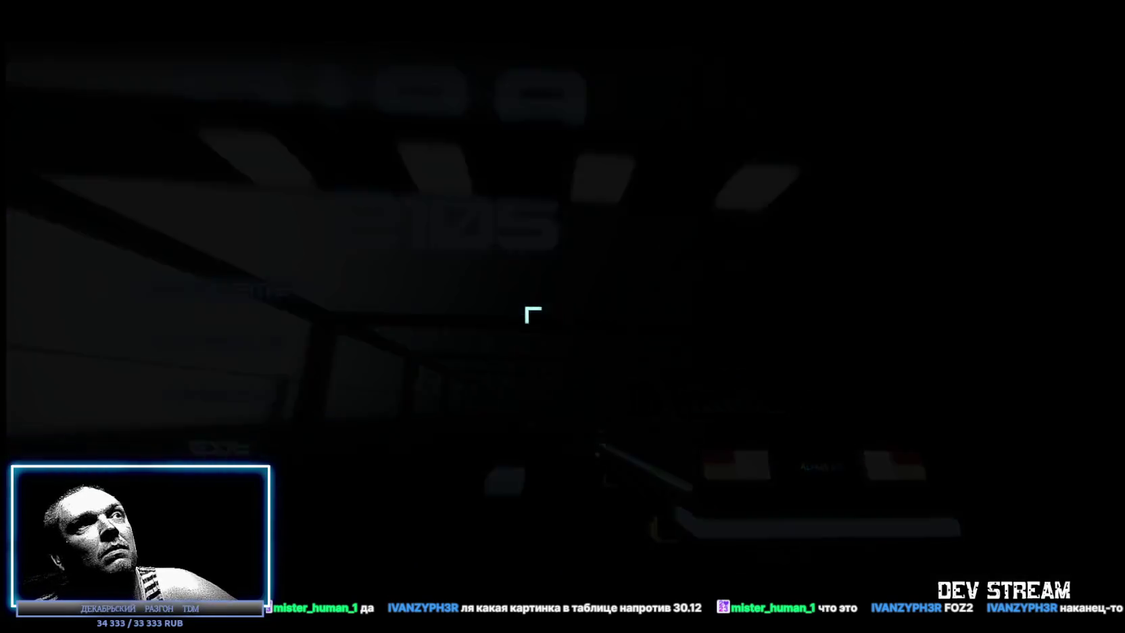
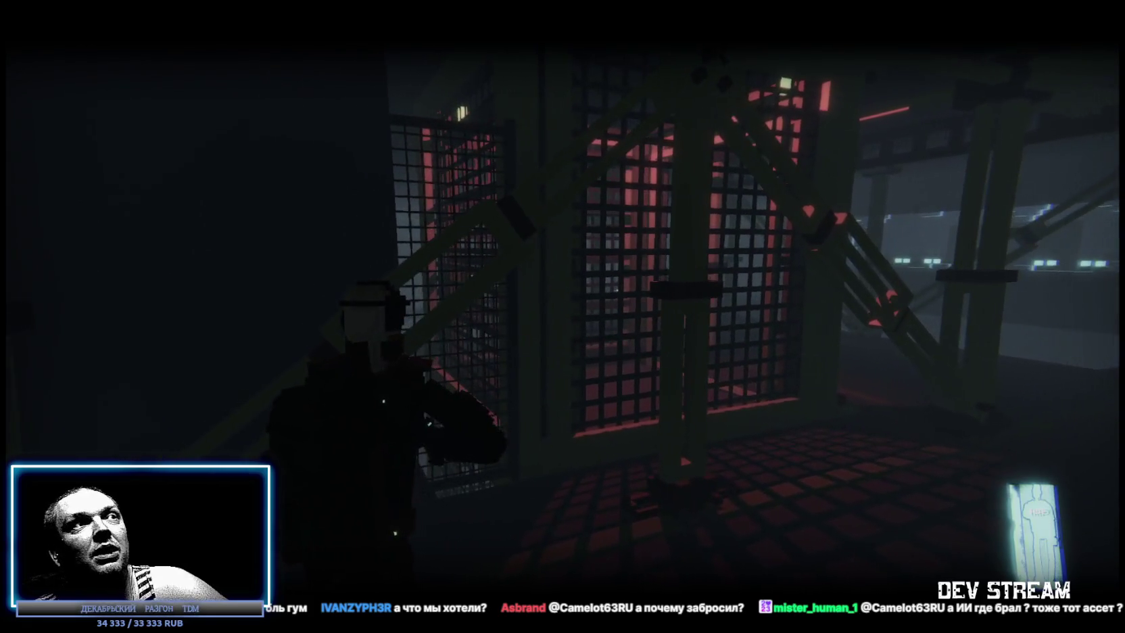
Quit the running Q2105 game through Exit on its pause menu.
{"action": "key", "text": "Escape"}
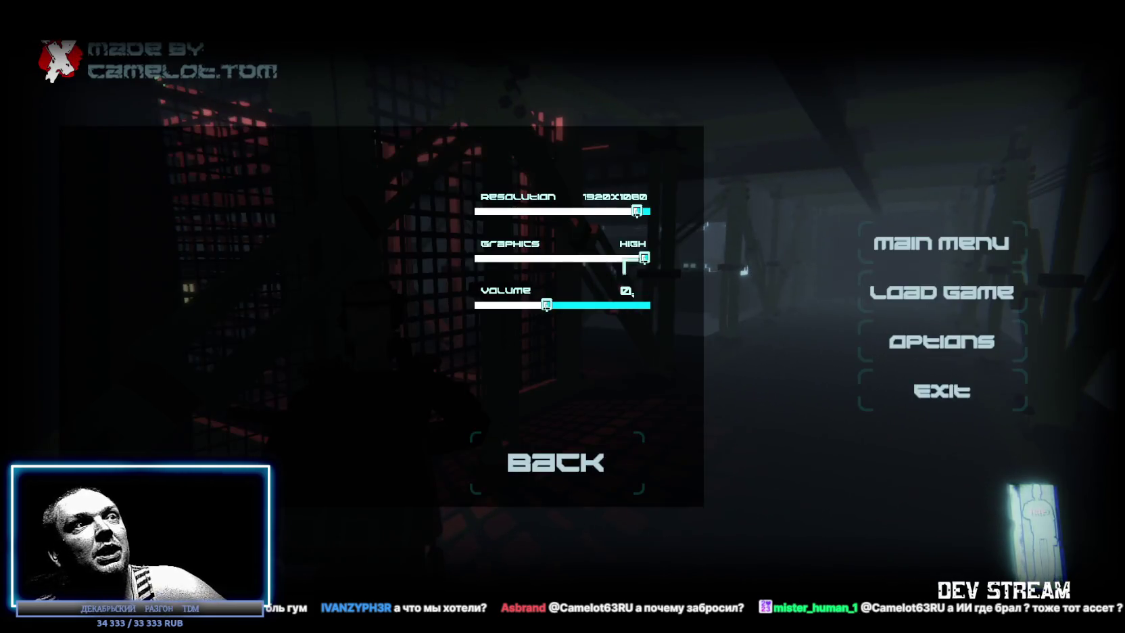
{"action": "left_click", "coordinate": [946, 406]}
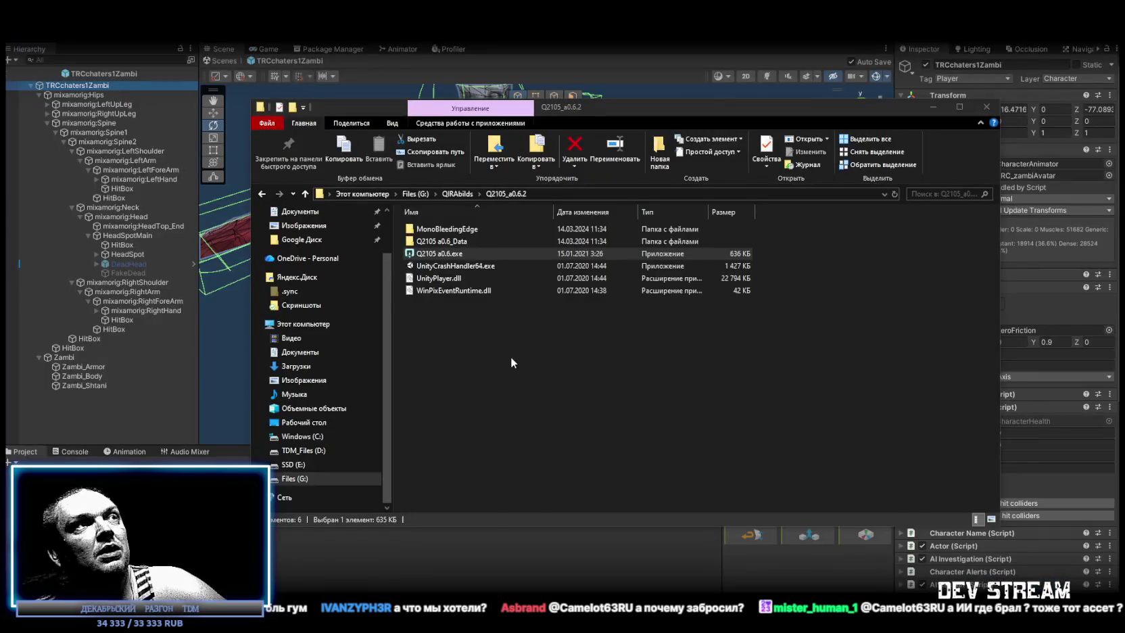
Close the Q2105_a0.6.2 build folder window and switch to the YouTube video.
{"action": "left_click", "coordinate": [986, 106]}
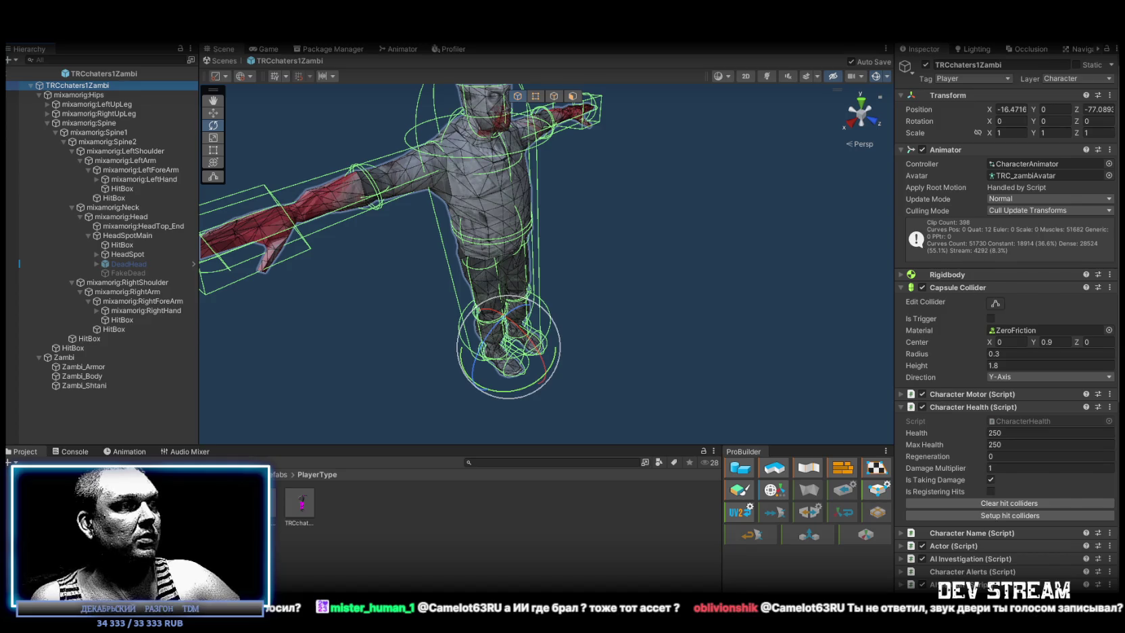
{"action": "key", "text": "alt+Tab"}
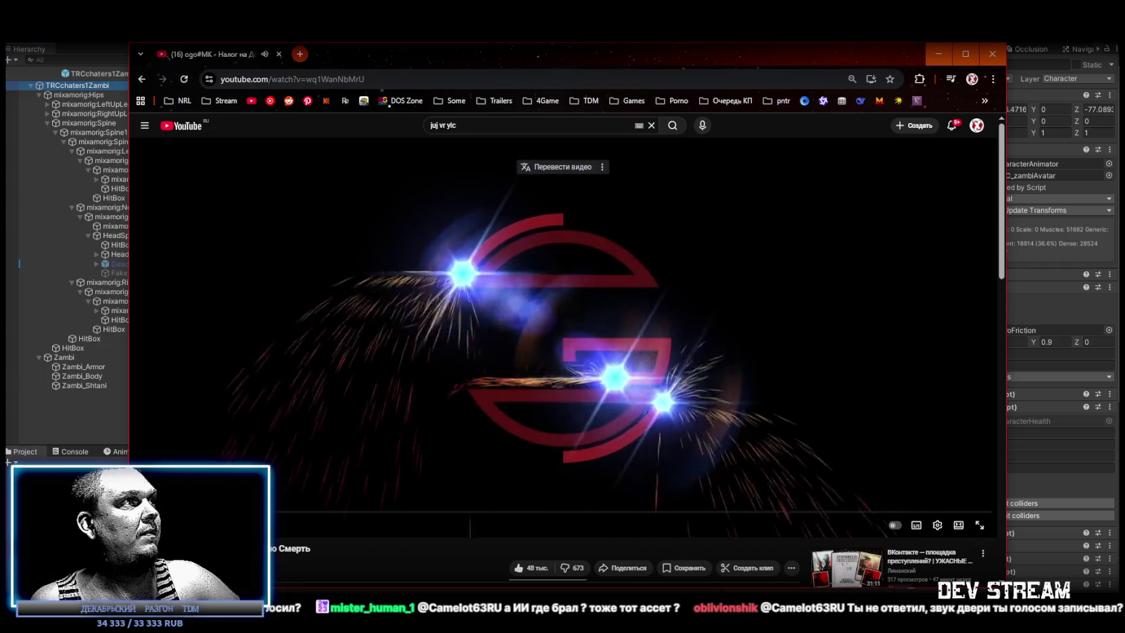
{"action": "scroll", "coordinate": [295, 528], "scroll_direction": "down", "scroll_amount": 2}
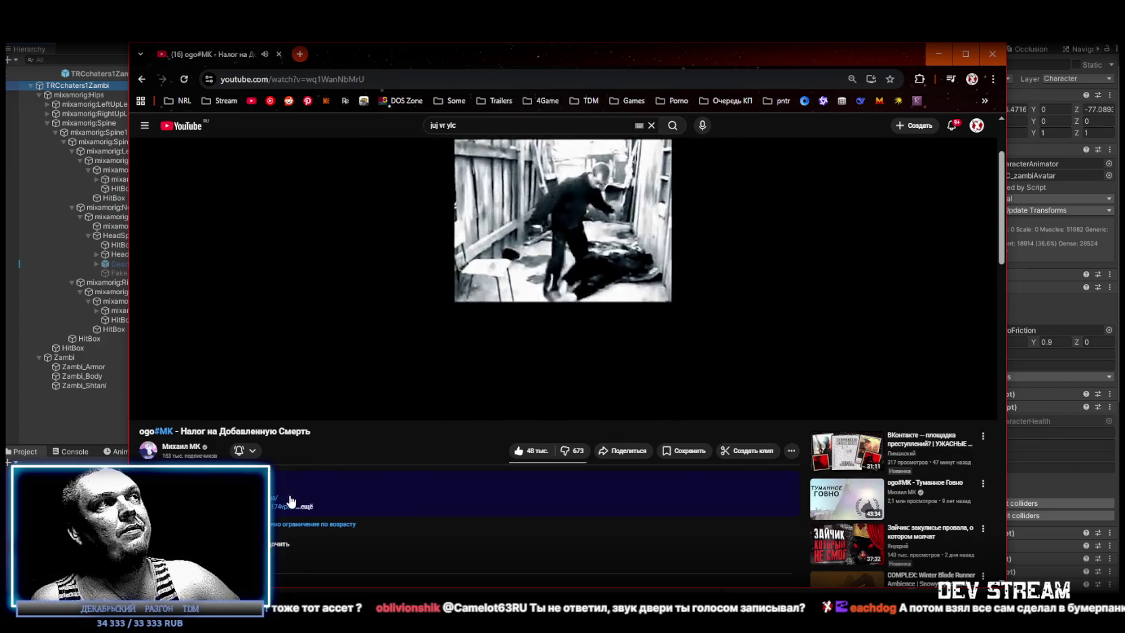
{"action": "scroll", "coordinate": [294, 504], "scroll_direction": "up", "scroll_amount": 2}
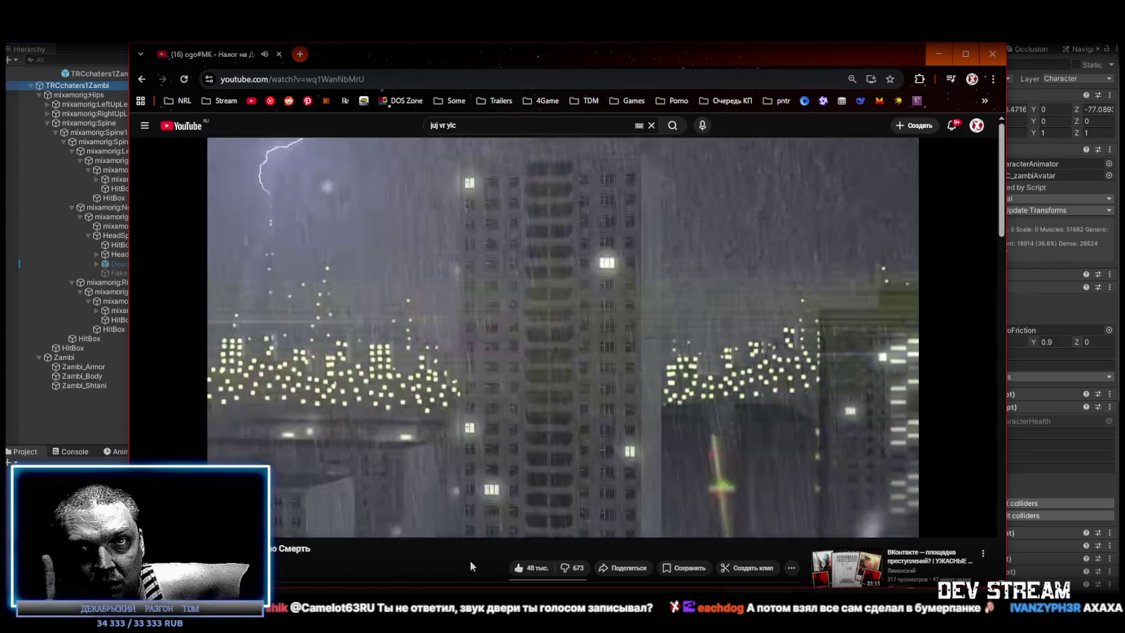
{"action": "key", "text": "Left"}
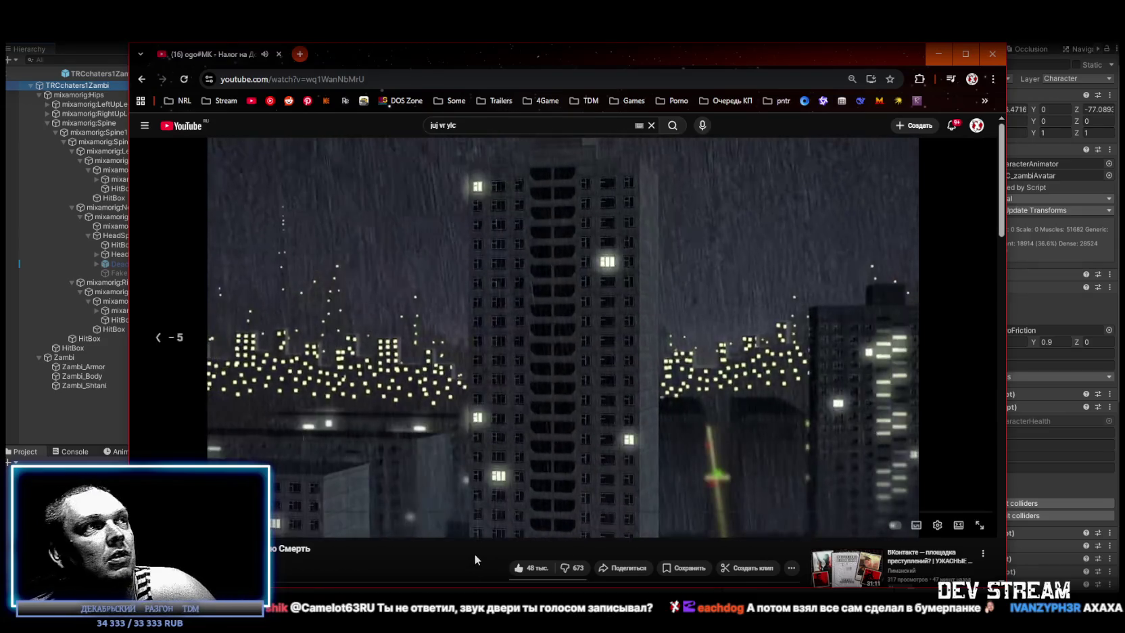
{"action": "key", "text": "Left"}
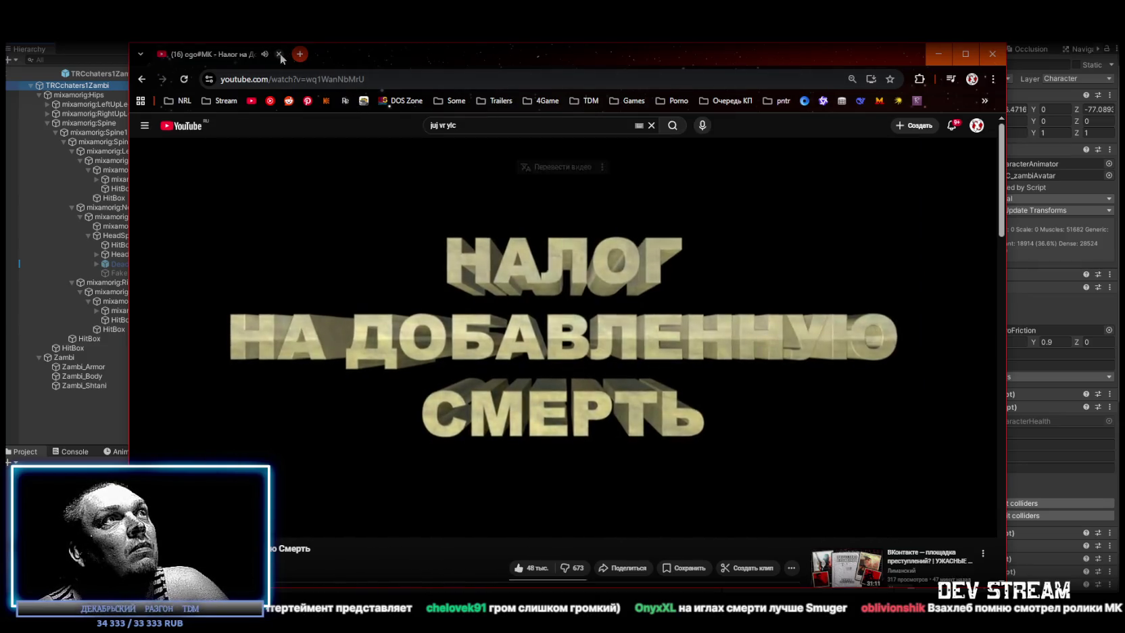
{"action": "left_click", "coordinate": [280, 54]}
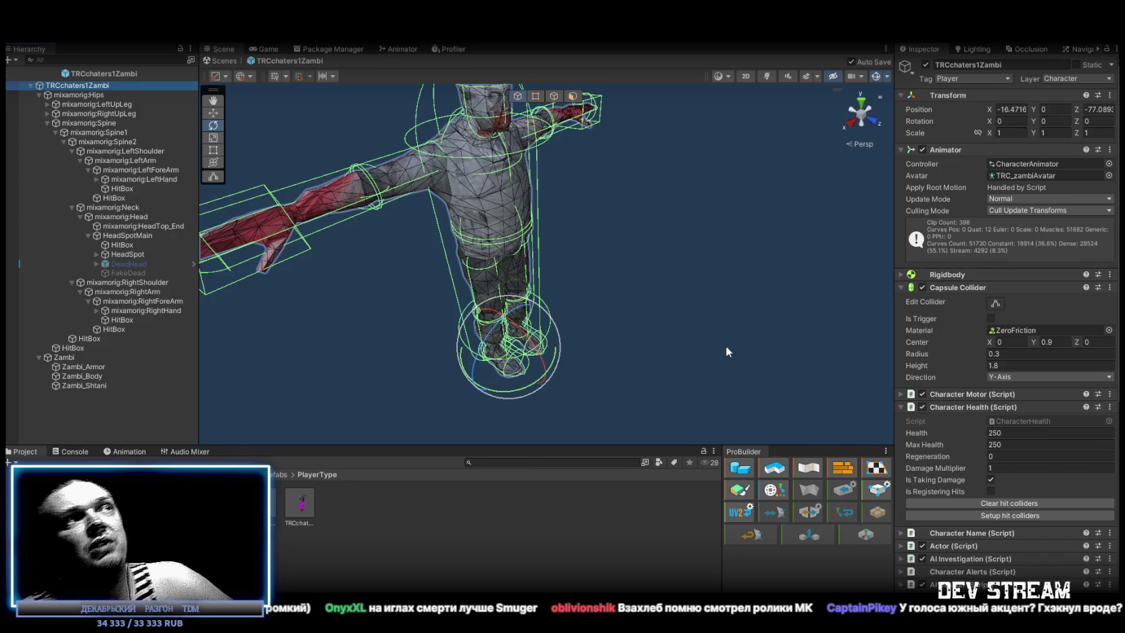
{"action": "mouse_move", "coordinate": [722, 332]}
{"action": "left_mouse_down"}
{"action": "mouse_move", "coordinate": [622, 267]}
{"action": "mouse_move", "coordinate": [743, 253]}
{"action": "mouse_move", "coordinate": [721, 247]}
{"action": "left_mouse_up"}
{"action": "scroll", "coordinate": [721, 245], "scroll_direction": "up", "scroll_amount": 3}
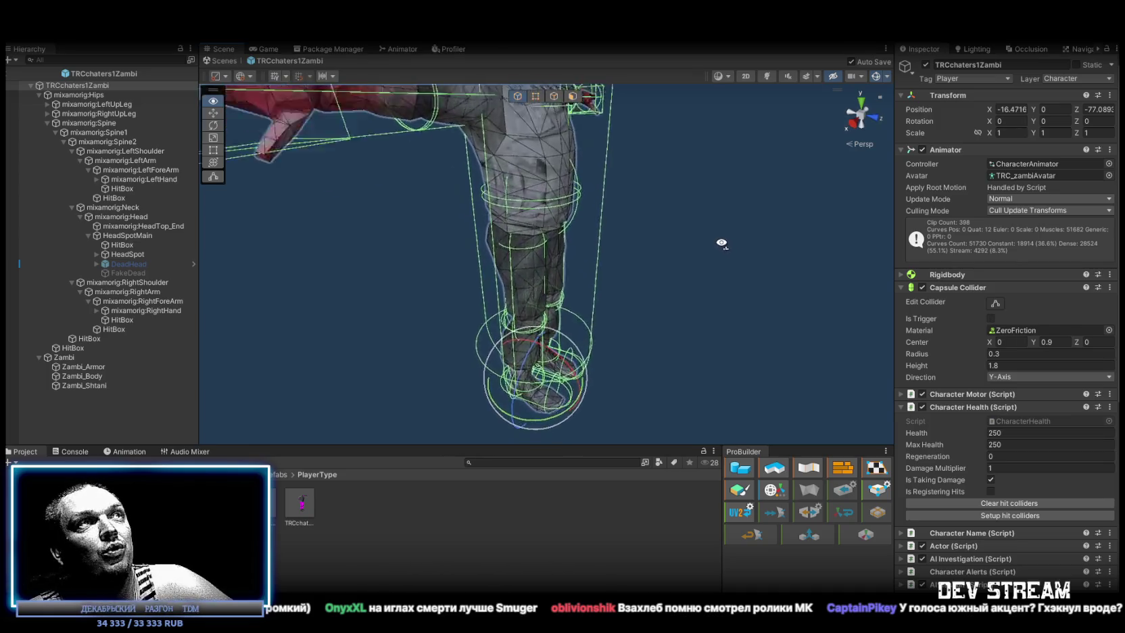
{"action": "scroll", "coordinate": [721, 242], "scroll_direction": "down", "scroll_amount": 3}
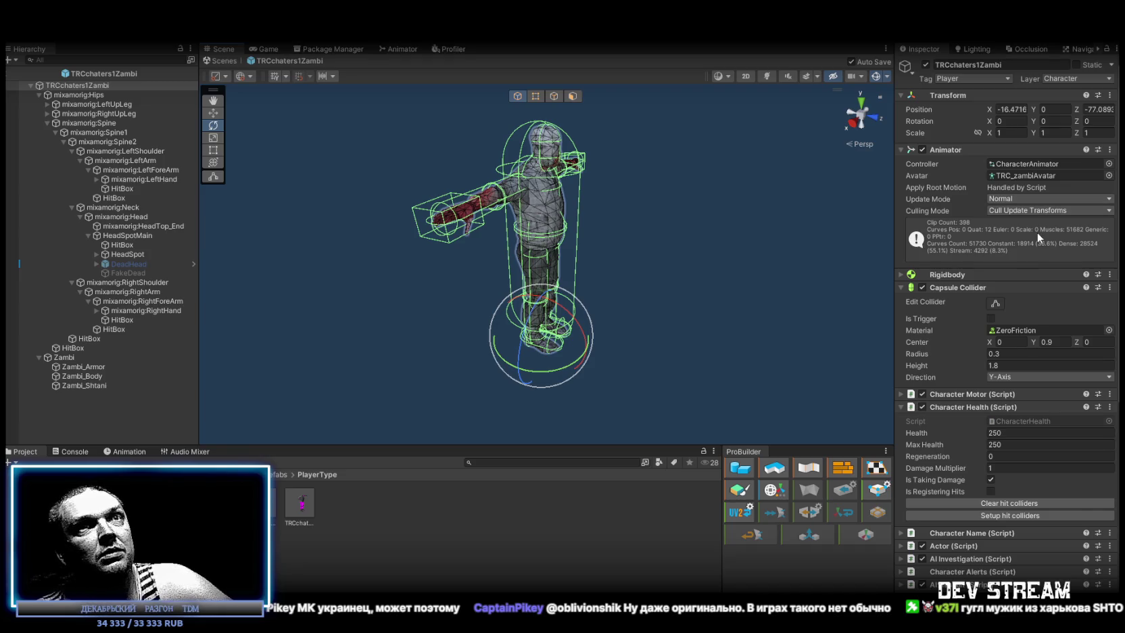
{"action": "scroll", "coordinate": [1034, 244], "scroll_direction": "down", "scroll_amount": 10}
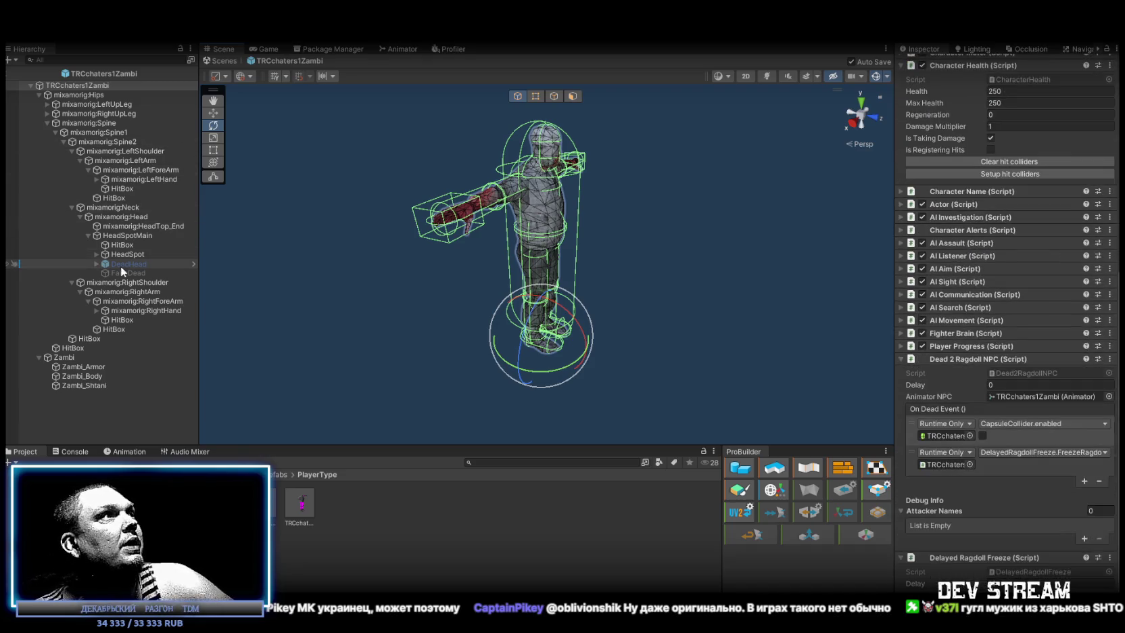
{"action": "left_click", "coordinate": [127, 246]}
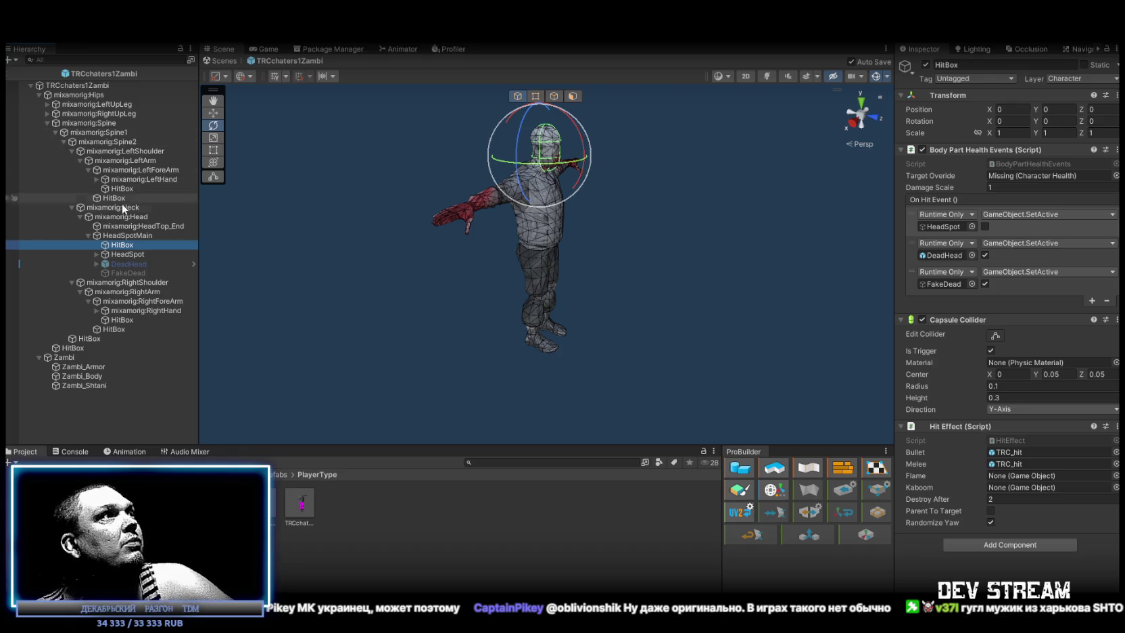
{"action": "left_click", "coordinate": [83, 84]}
{"action": "scroll", "coordinate": [343, 149], "scroll_direction": "up", "scroll_amount": 5}
{"action": "mouse_move", "coordinate": [342, 150]}
{"action": "left_mouse_down"}
{"action": "mouse_move", "coordinate": [511, 137]}
{"action": "mouse_move", "coordinate": [214, 176]}
{"action": "left_mouse_up"}
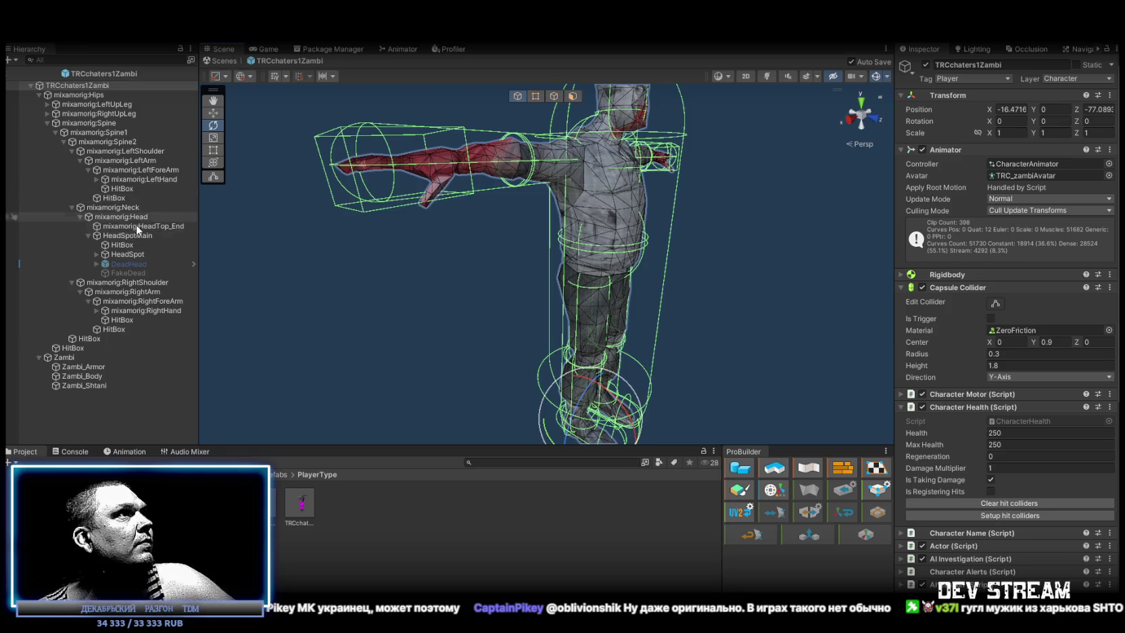
{"action": "left_click", "coordinate": [86, 339]}
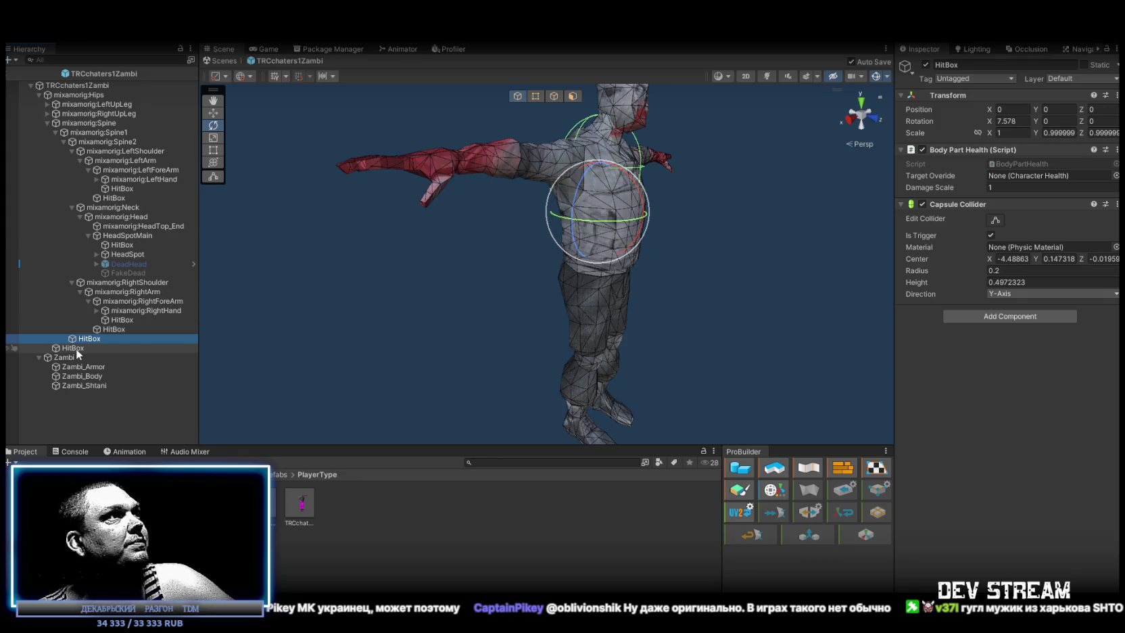
Set Damage Scale to .5 on both selected HitBox objects.
{"action": "left_click", "coordinate": [76, 348], "text": "ctrl"}
{"action": "left_click", "coordinate": [994, 187]}
{"action": "type", "text": ".5"}
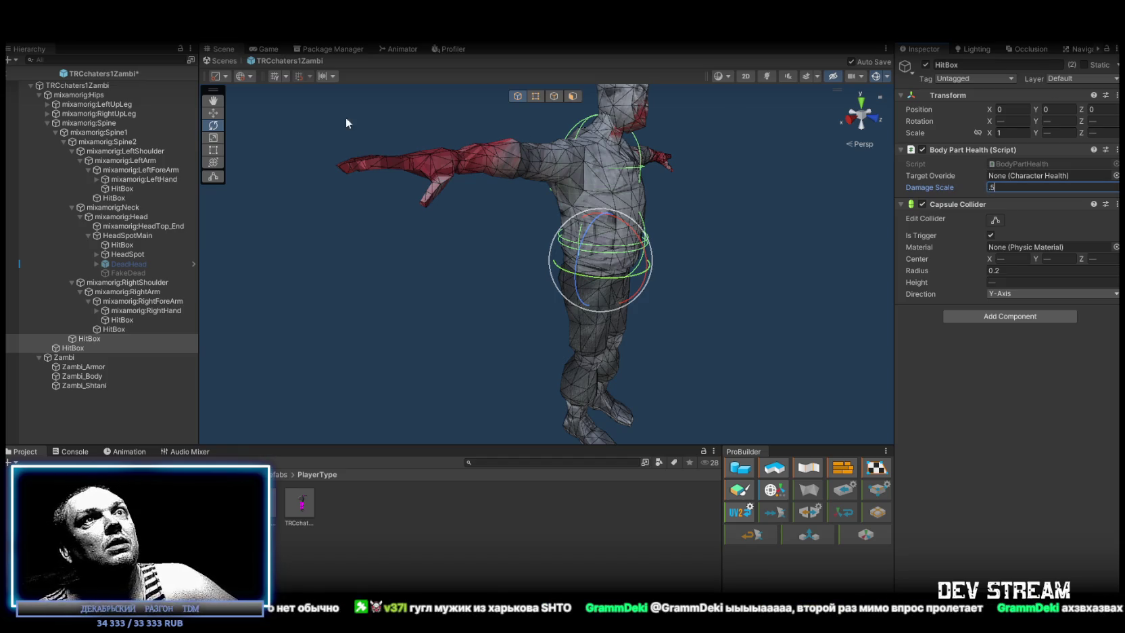
Search the hierarchy for 'health' and 'bodypart', then filter by 'hitbo'.
{"action": "left_click", "coordinate": [121, 58]}
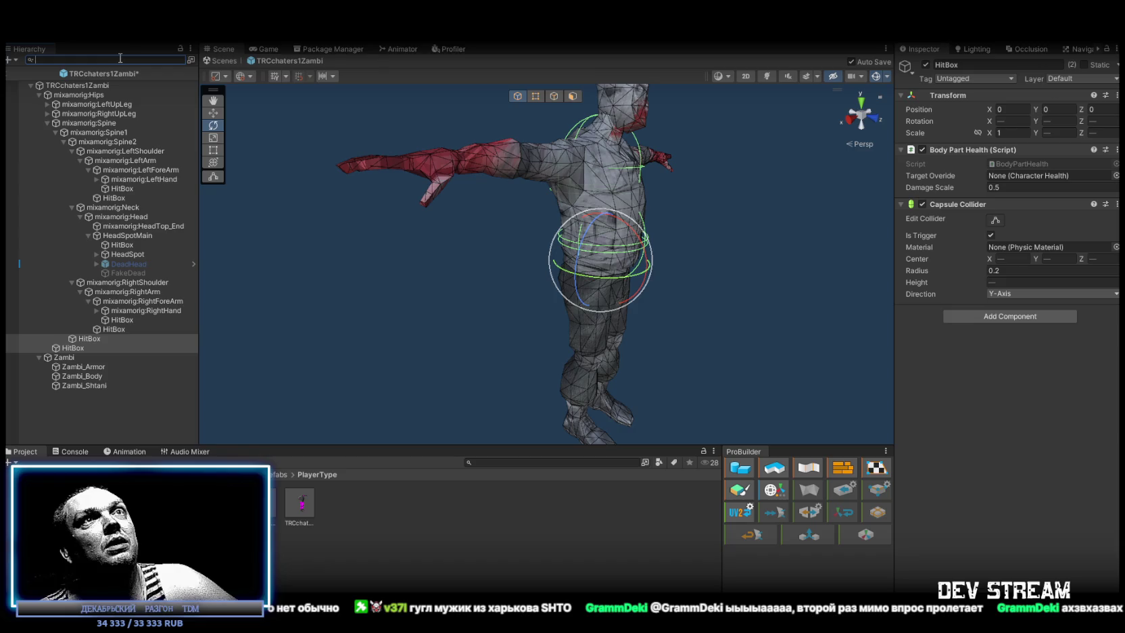
{"action": "type", "text": "health"}
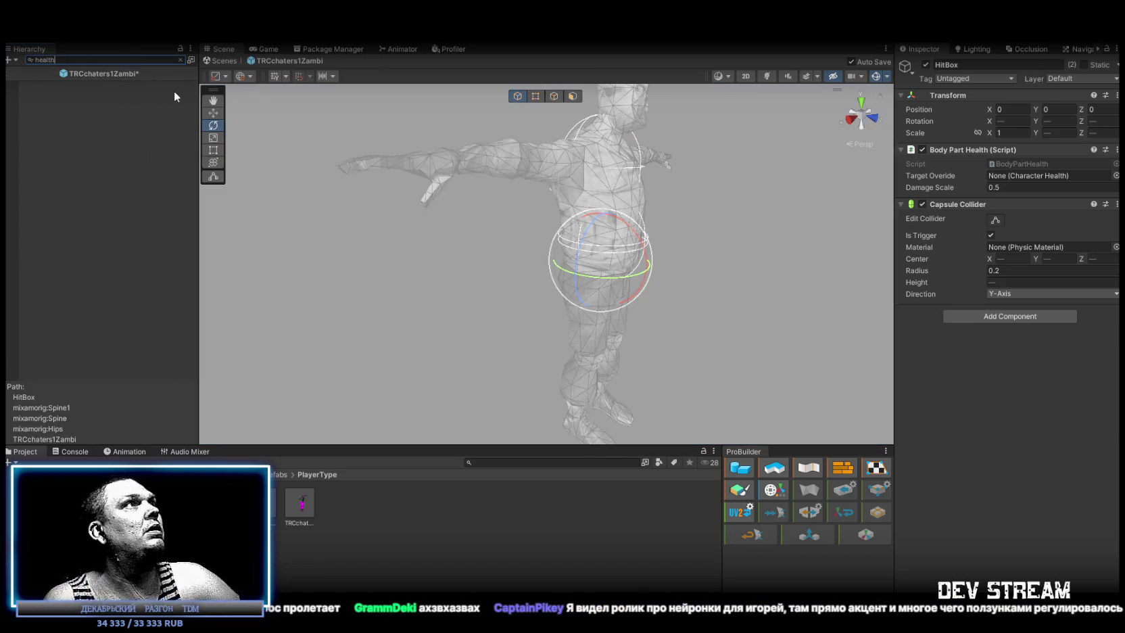
{"action": "key", "text": "BackSpace"}
{"action": "key", "text": "BackSpace"}
{"action": "key", "text": "BackSpace"}
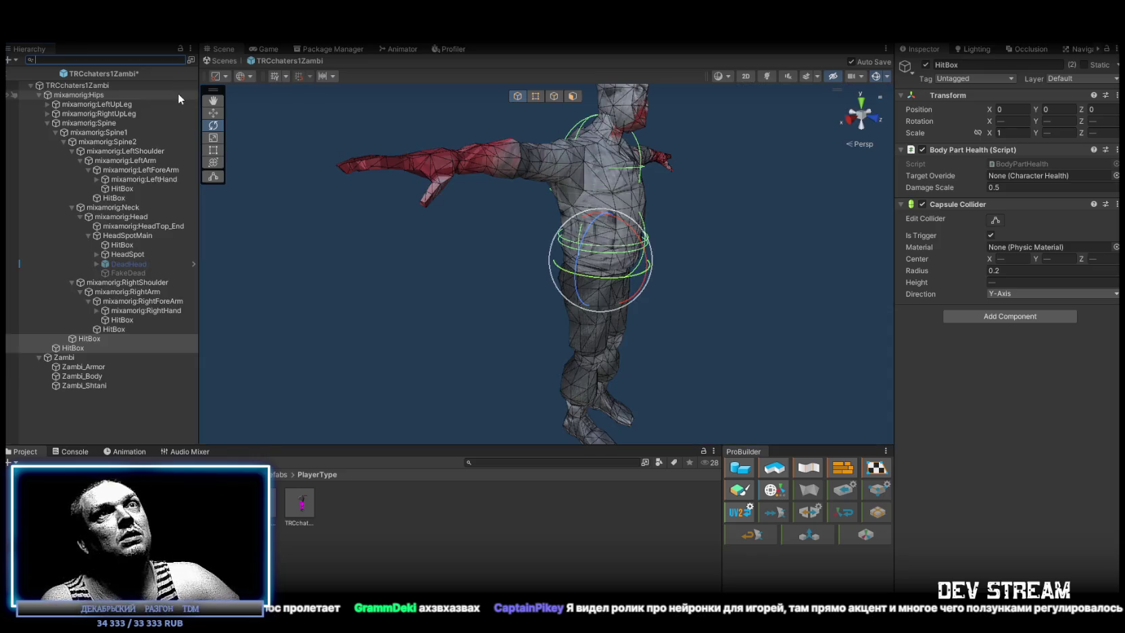
{"action": "type", "text": "body"}
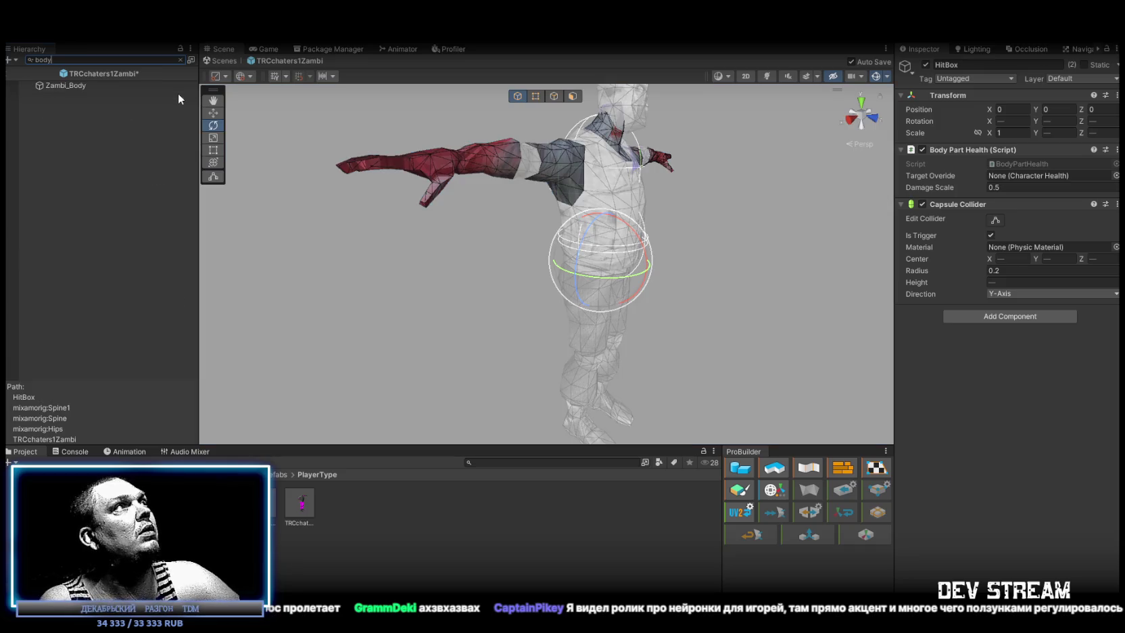
{"action": "type", "text": "part"}
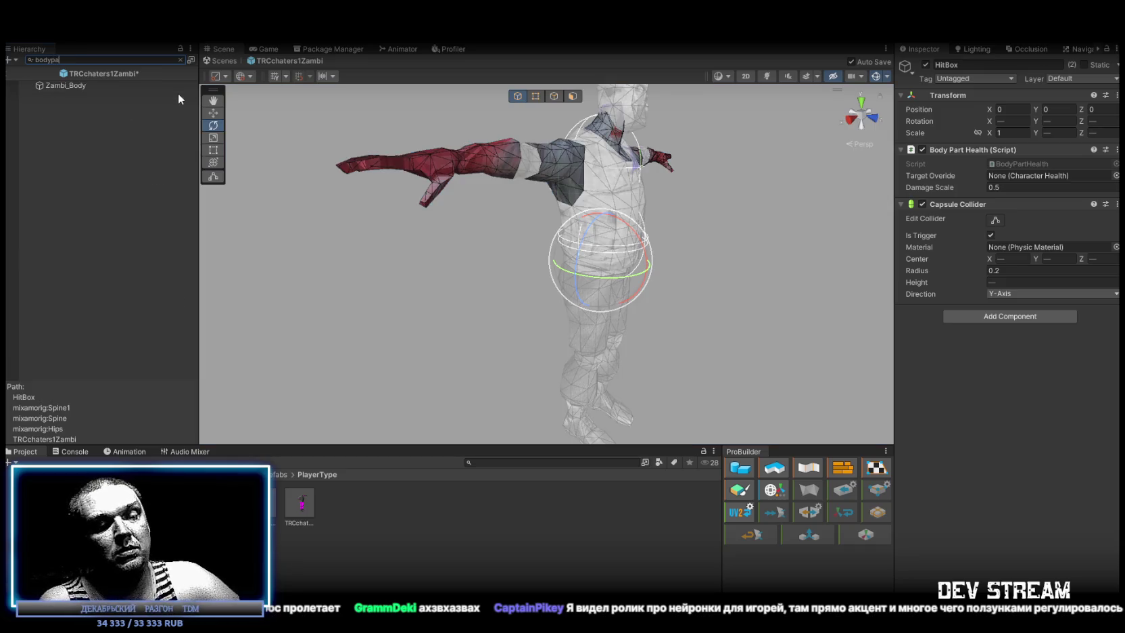
{"action": "key", "text": "BackSpace"}
{"action": "key", "text": "BackSpace"}
{"action": "key", "text": "BackSpace"}
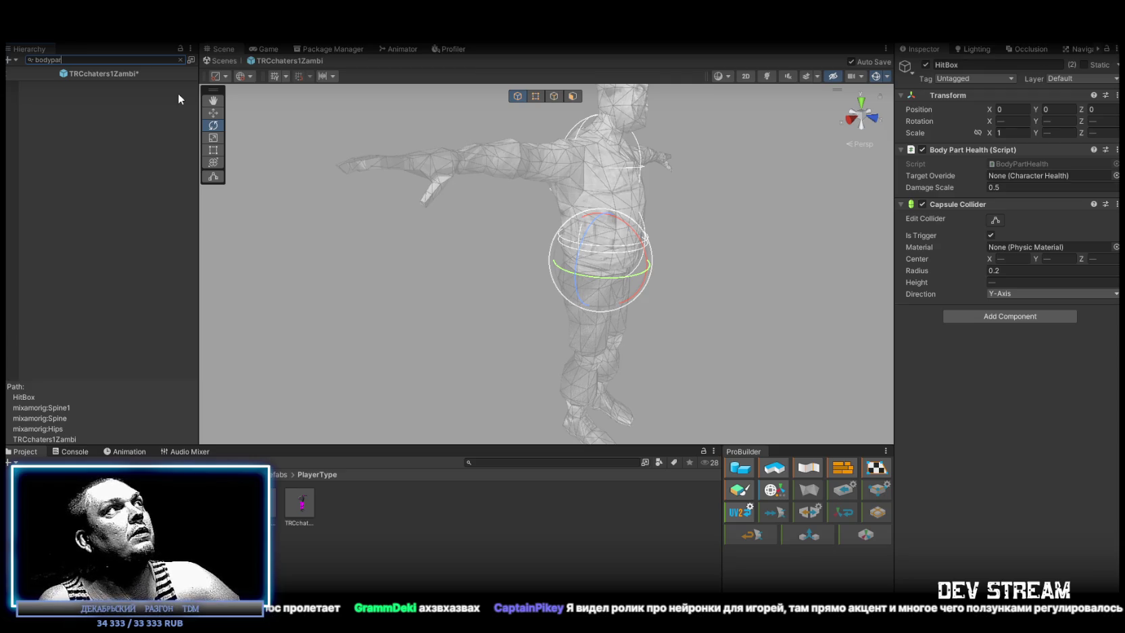
{"action": "type", "text": "hitbo"}
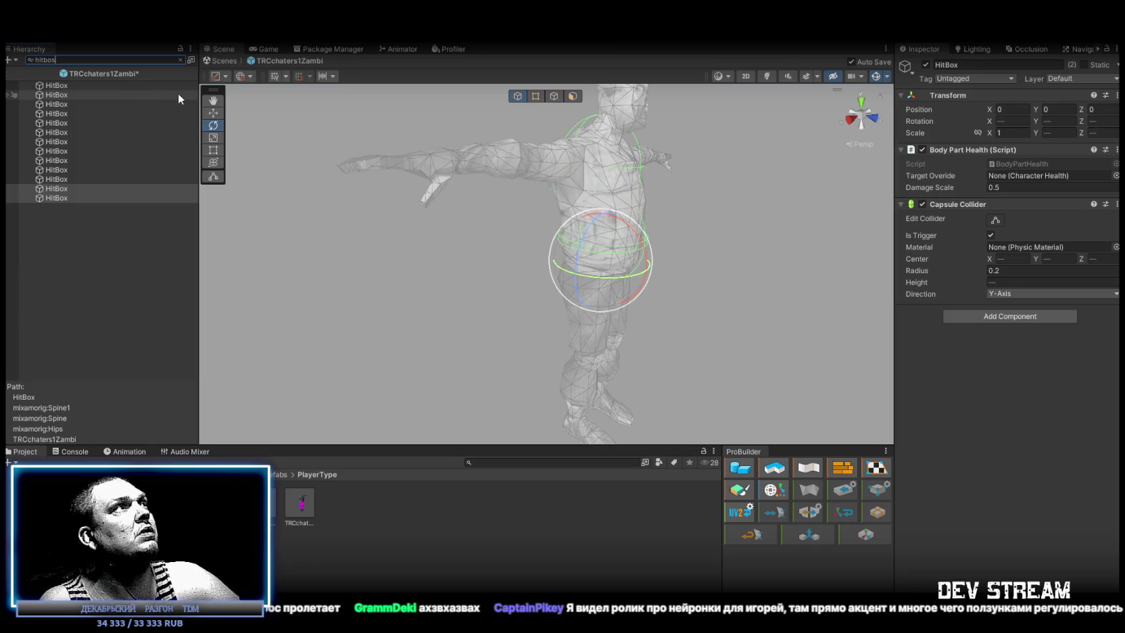
Select the filtered HitBoxes, leaving out the one without Body Part Health.
{"action": "left_click", "coordinate": [113, 85]}
{"action": "left_click", "coordinate": [83, 197], "text": "shift"}
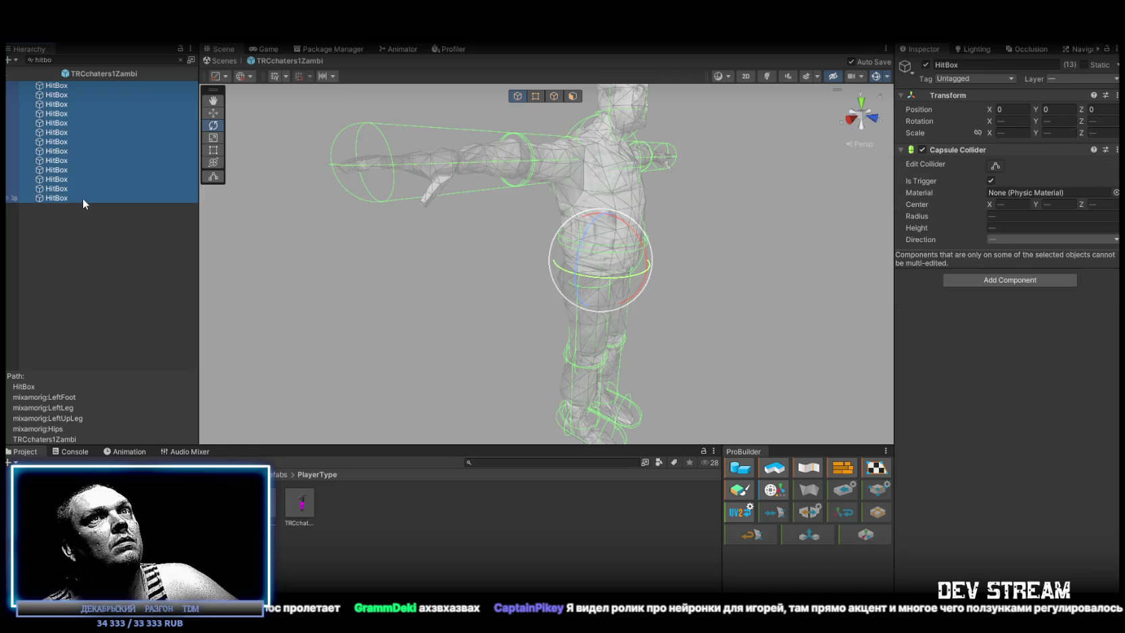
{"action": "left_click", "coordinate": [59, 189], "text": "ctrl"}
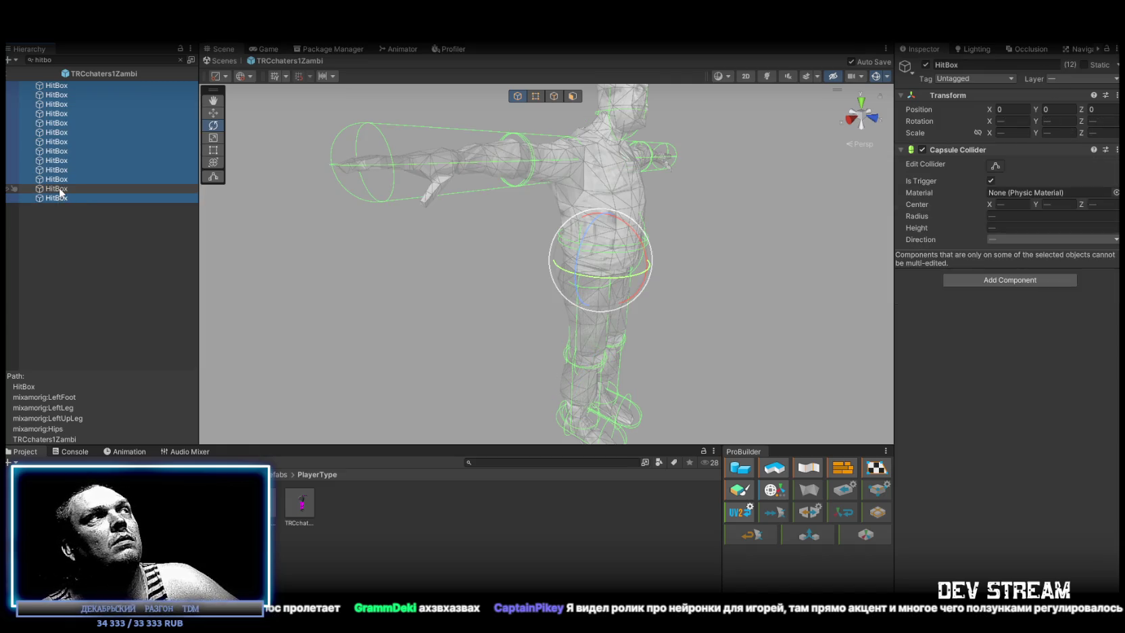
{"action": "left_click", "coordinate": [59, 190], "text": "ctrl"}
{"action": "left_click", "coordinate": [58, 180], "text": "ctrl"}
{"action": "left_click", "coordinate": [59, 180], "text": "ctrl"}
{"action": "left_click", "coordinate": [60, 169], "text": "ctrl"}
{"action": "left_click", "coordinate": [60, 167], "text": "ctrl"}
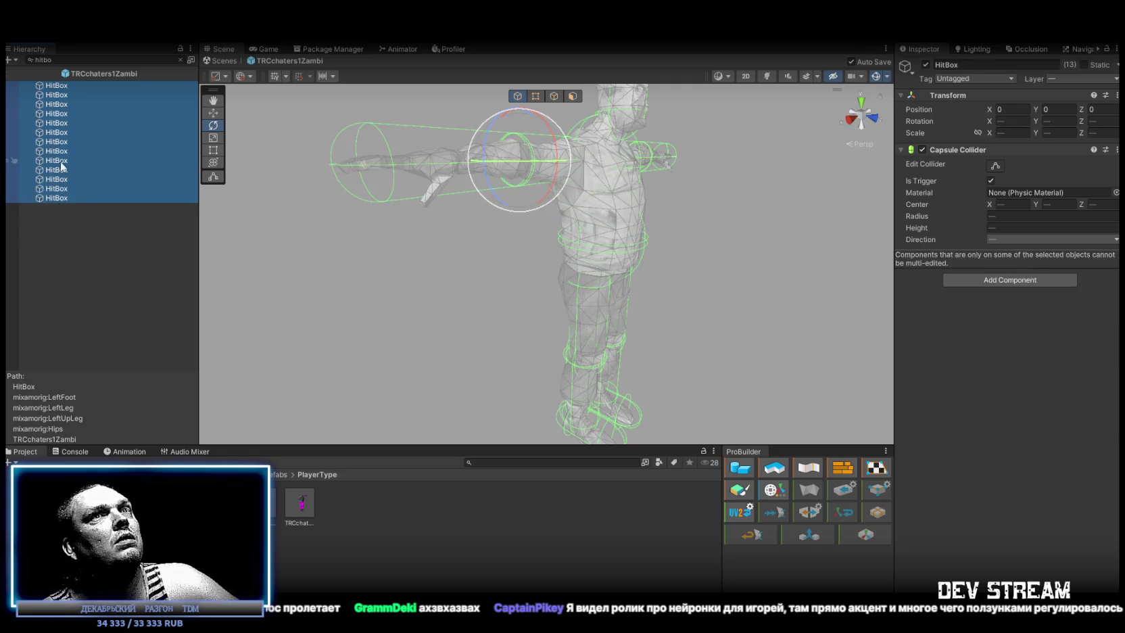
{"action": "left_click", "coordinate": [60, 160], "text": "ctrl"}
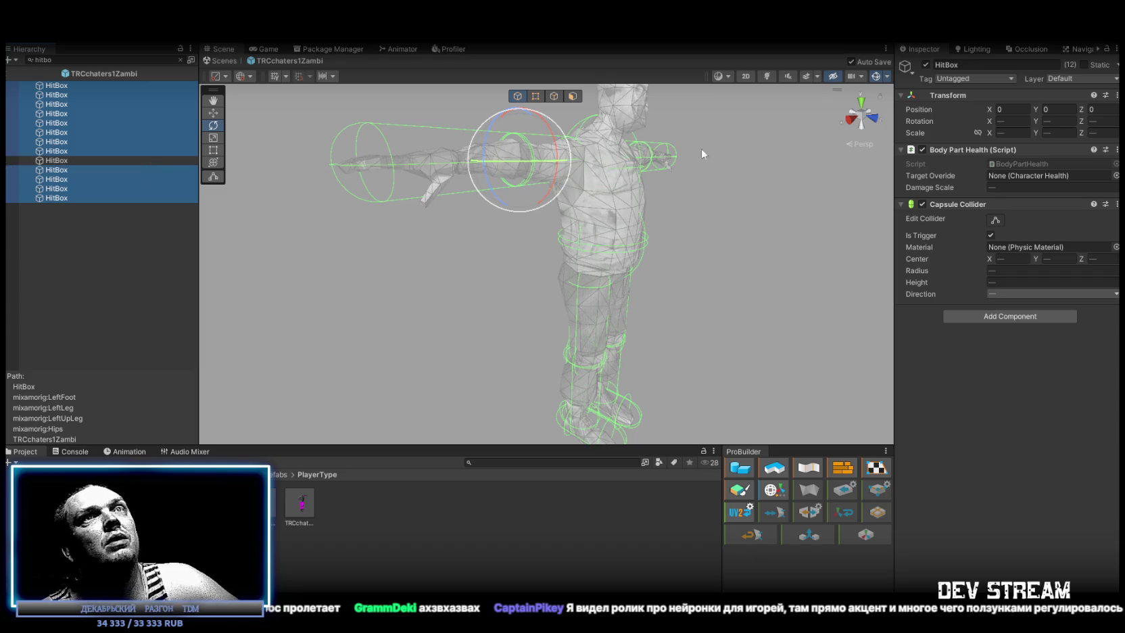
Set TRCchaters1Zambi as Target Override for the selected HitBoxes and the HeadSpotMain HitBox.
{"action": "left_click", "coordinate": [181, 60]}
{"action": "mouse_move", "coordinate": [90, 85]}
{"action": "left_mouse_down"}
{"action": "mouse_move", "coordinate": [798, 178]}
{"action": "mouse_move", "coordinate": [1006, 174]}
{"action": "left_mouse_up"}
{"action": "left_click", "coordinate": [121, 245]}
{"action": "left_click_drag", "start_coordinate": [102, 84], "coordinate": [1042, 178]}
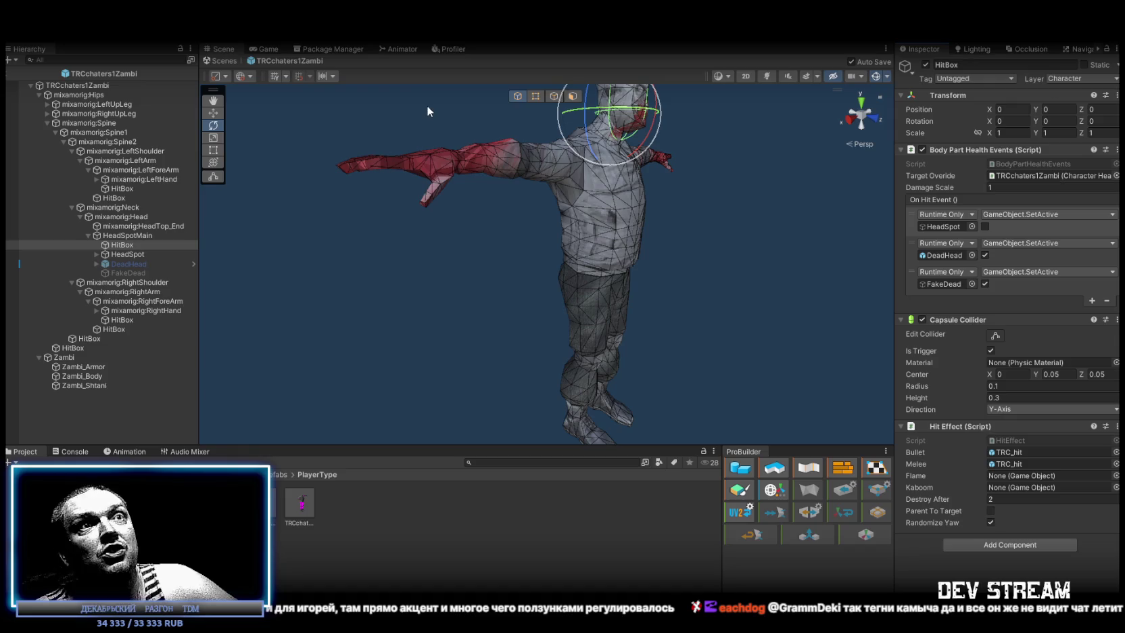
On the zombie's root object, set Character Name to zambi.
{"action": "left_click", "coordinate": [92, 84]}
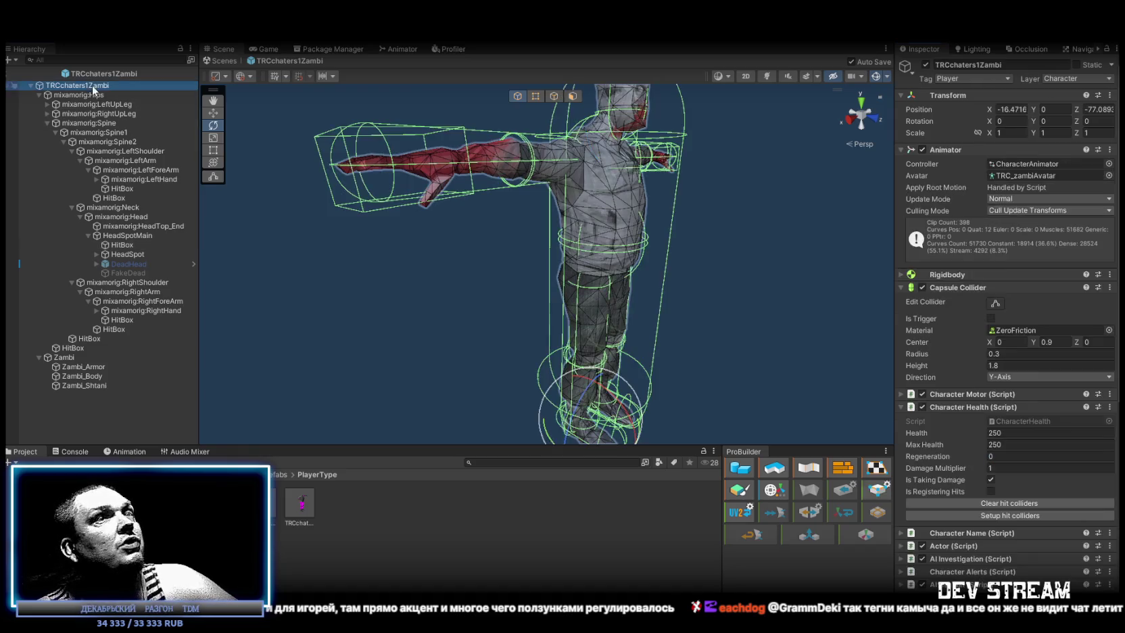
{"action": "scroll", "coordinate": [1014, 271], "scroll_direction": "down", "scroll_amount": 3}
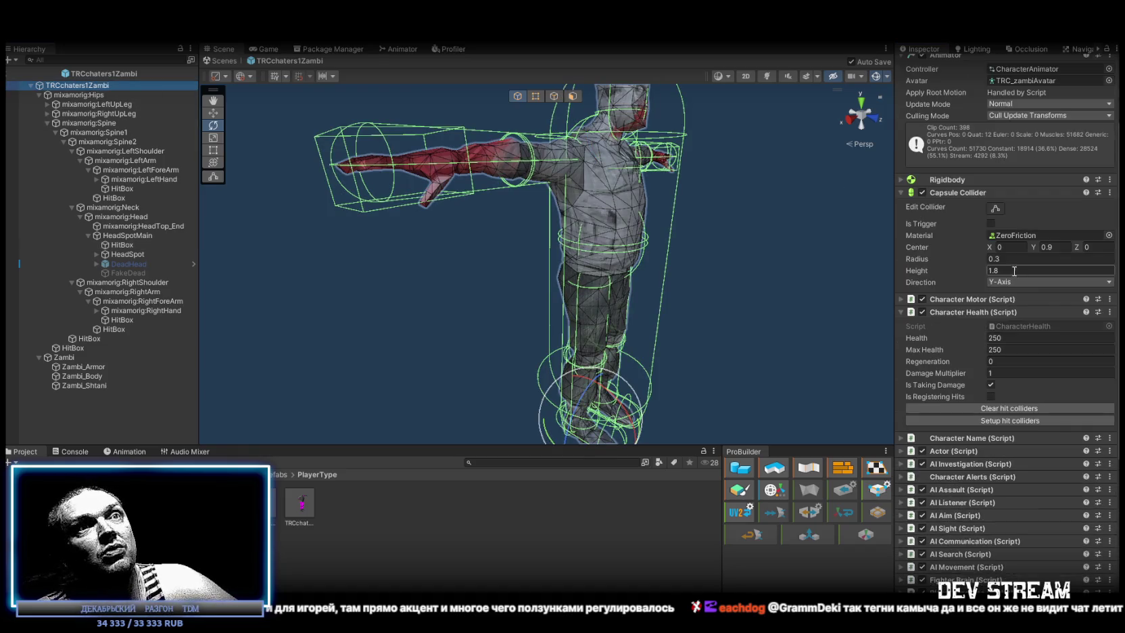
{"action": "left_click", "coordinate": [900, 192]}
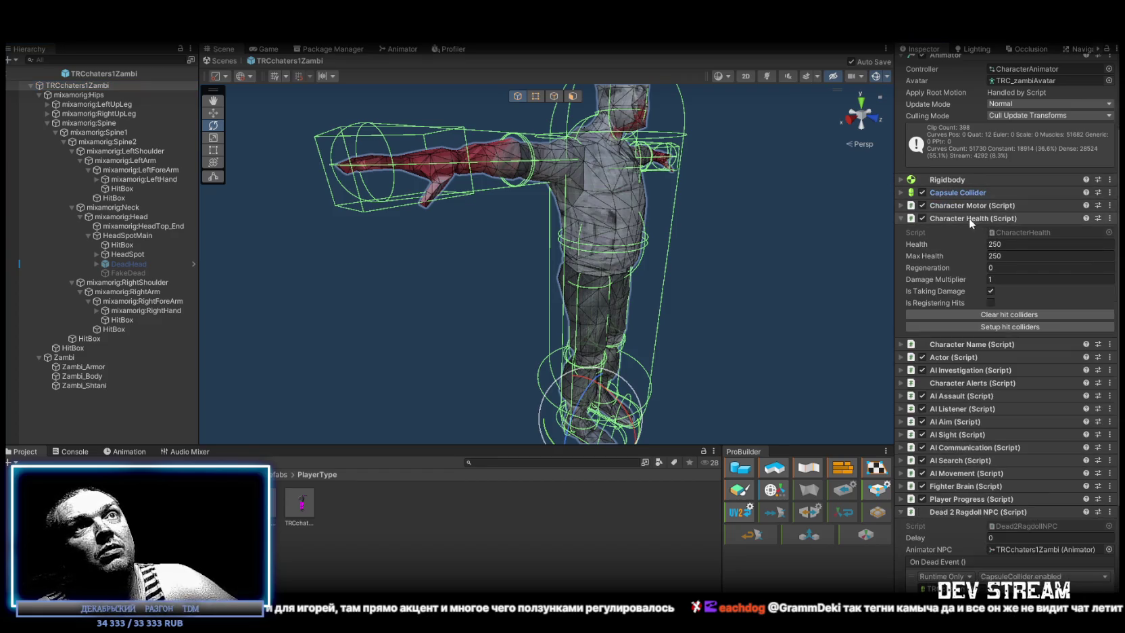
{"action": "left_click", "coordinate": [902, 218]}
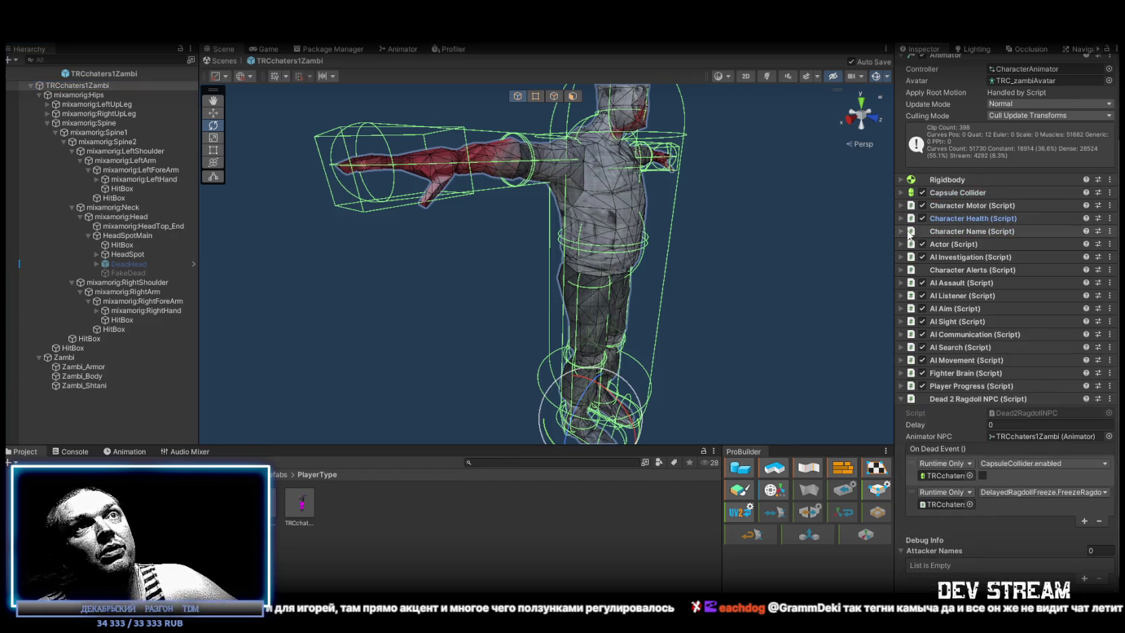
{"action": "left_click", "coordinate": [899, 231]}
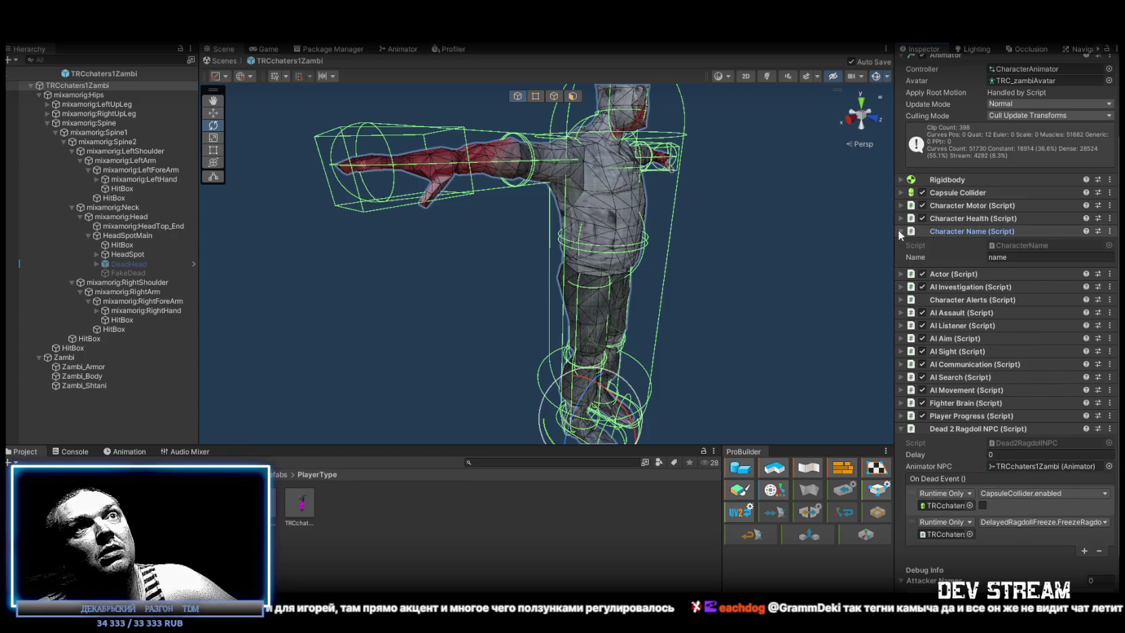
{"action": "left_click", "coordinate": [1029, 258]}
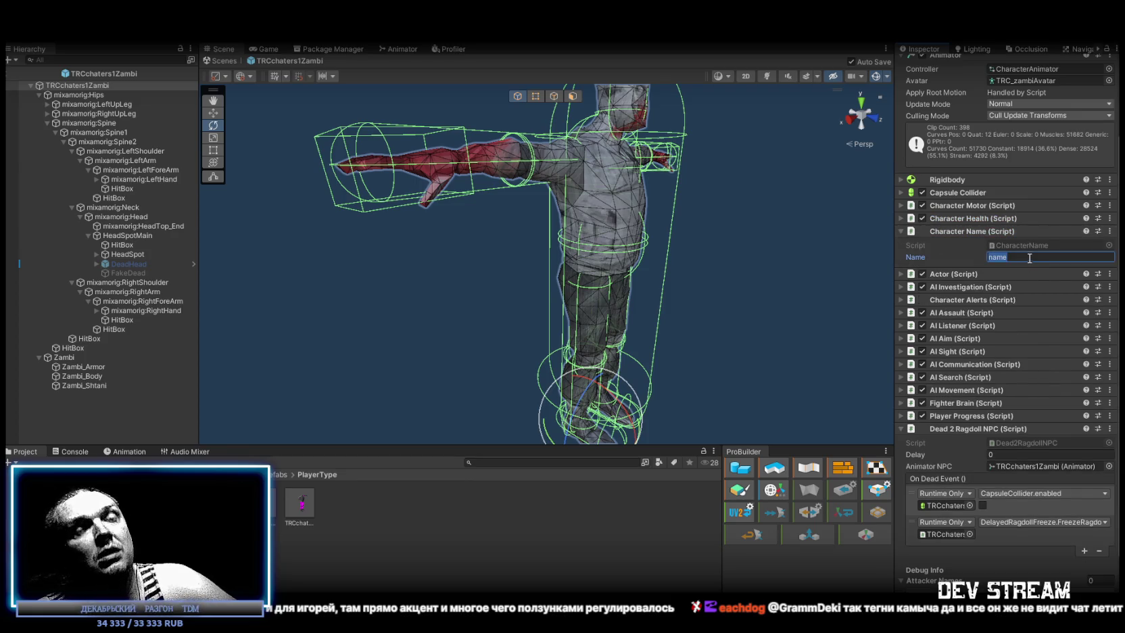
{"action": "type", "text": "zambi"}
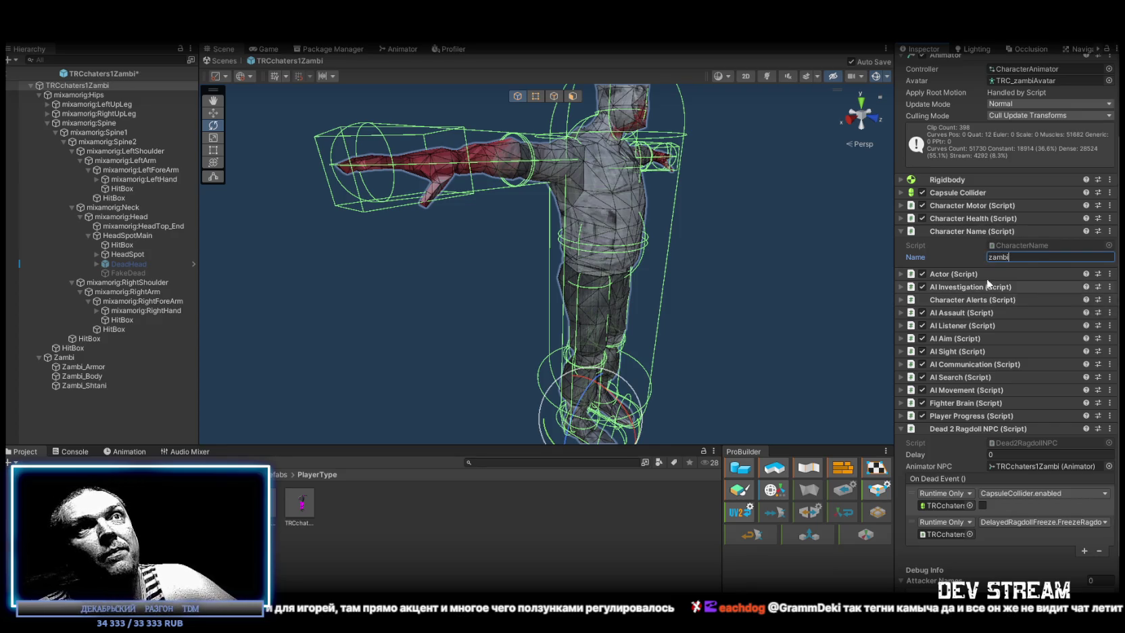
{"action": "left_click", "coordinate": [900, 273]}
Set the Actor Side to 666 and return to the Play_Stalkyard scene.
{"action": "left_click", "coordinate": [1032, 301]}
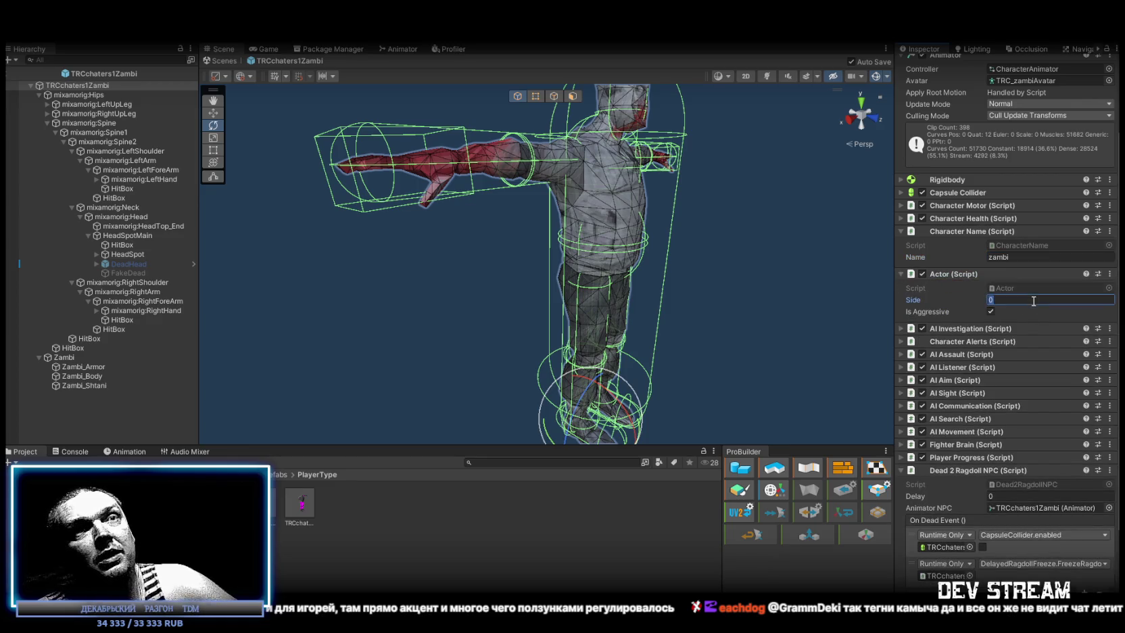
{"action": "type", "text": "666"}
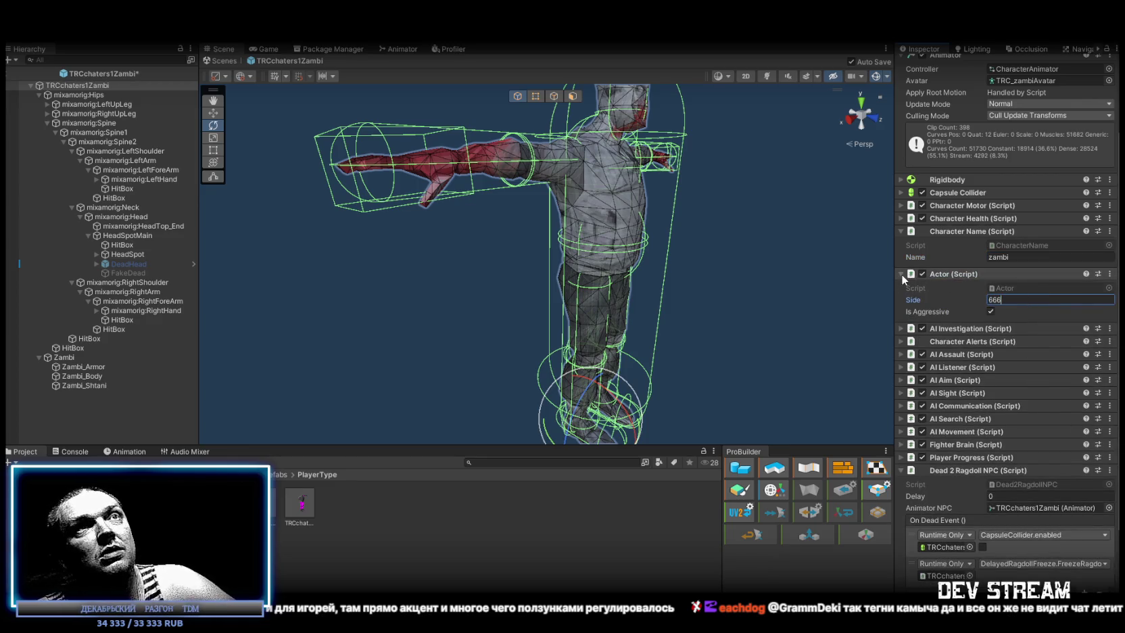
{"action": "left_click", "coordinate": [901, 274]}
{"action": "left_click", "coordinate": [900, 231]}
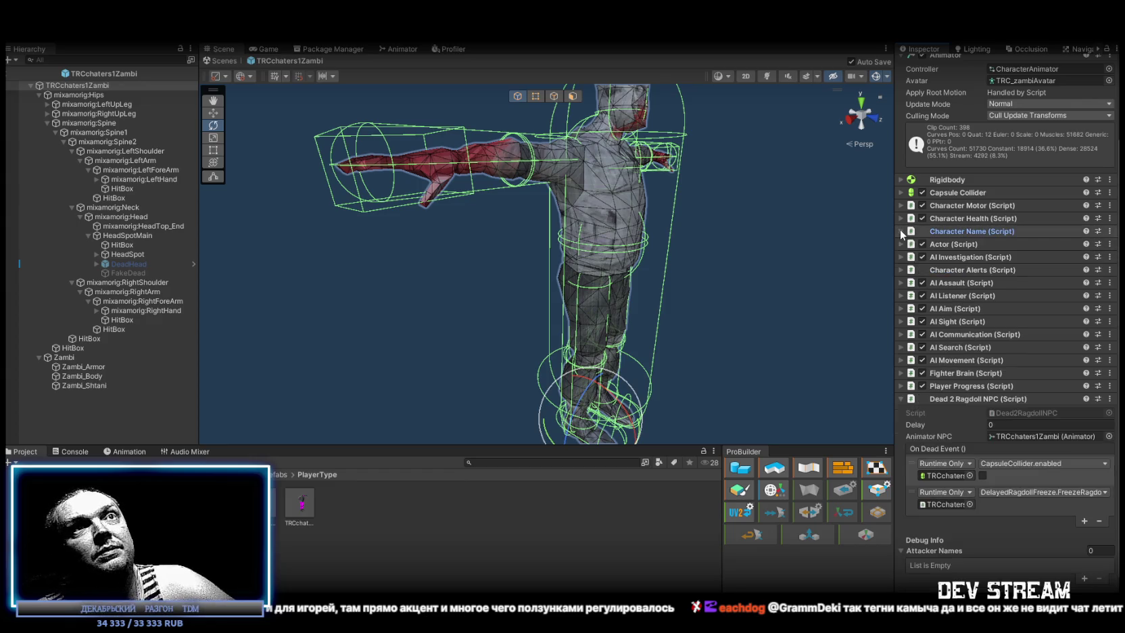
{"action": "left_click", "coordinate": [902, 399]}
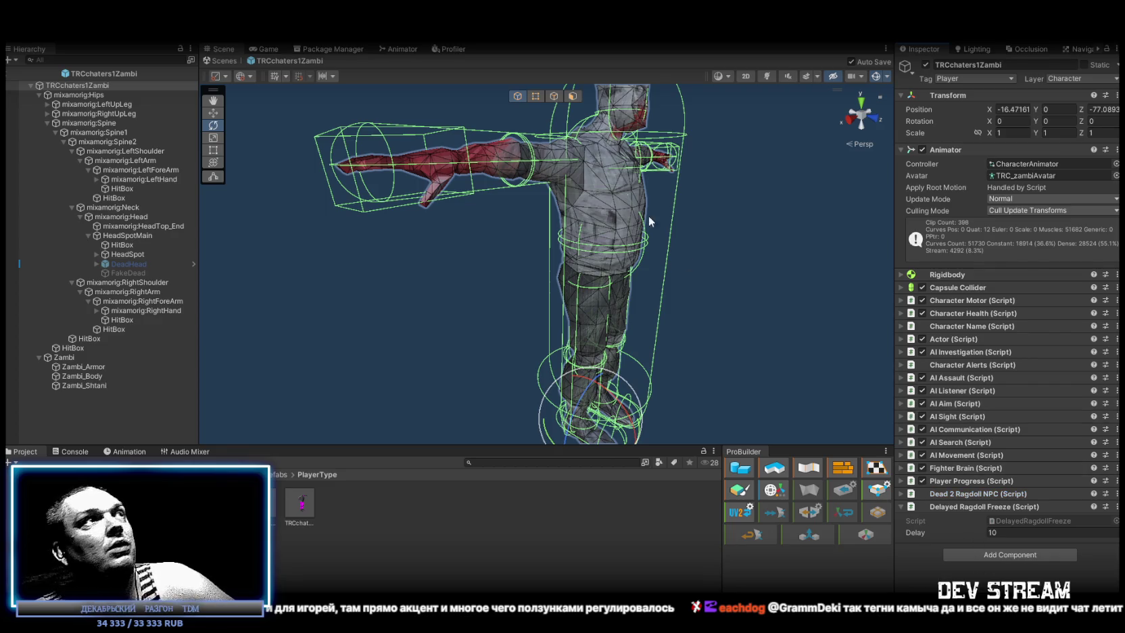
{"action": "left_click", "coordinate": [224, 60]}
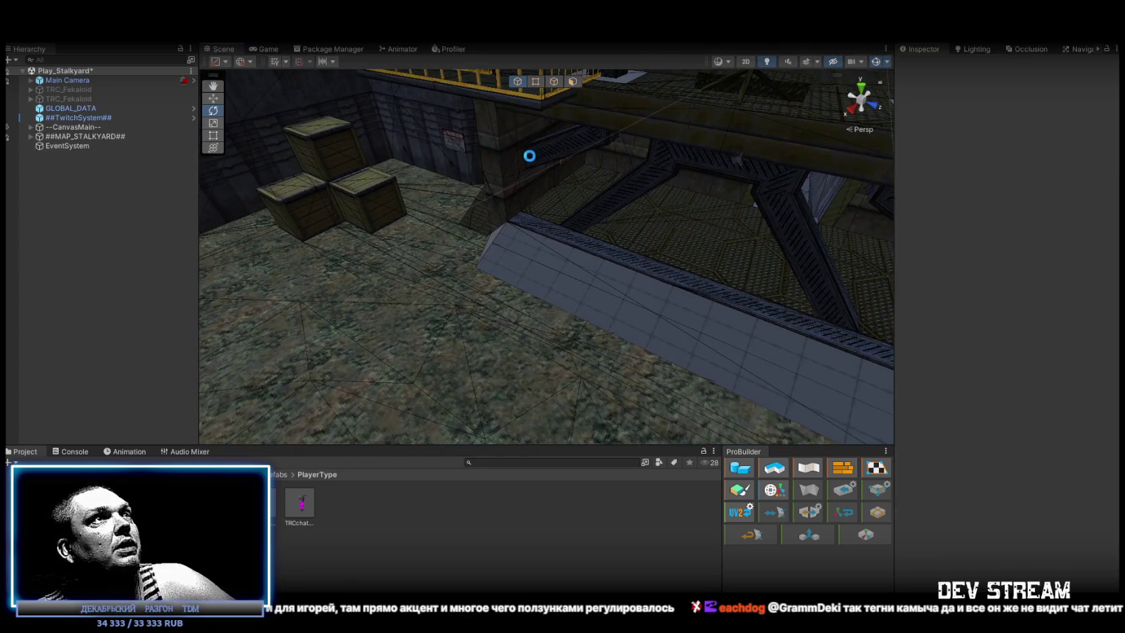